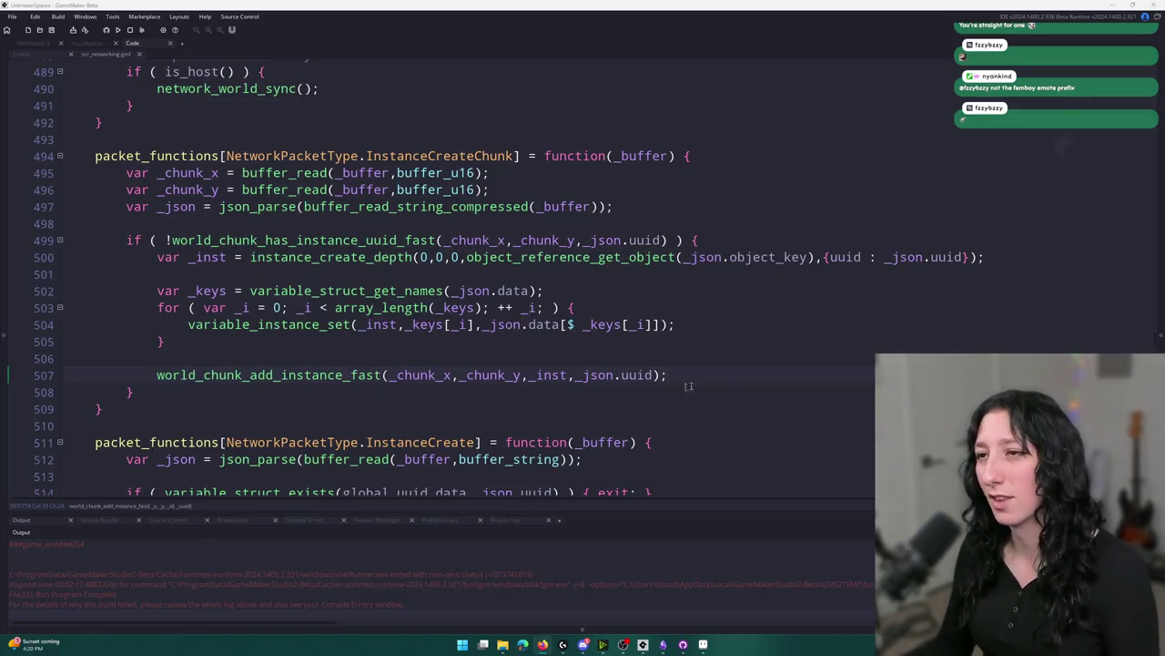
Close the scr_networking.gml and obj_item code tabs to reveal obj_networking's Alarm 0 code.
{"action": "right_click", "coordinate": [814, 313]}
{"action": "left_click", "coordinate": [705, 309]}
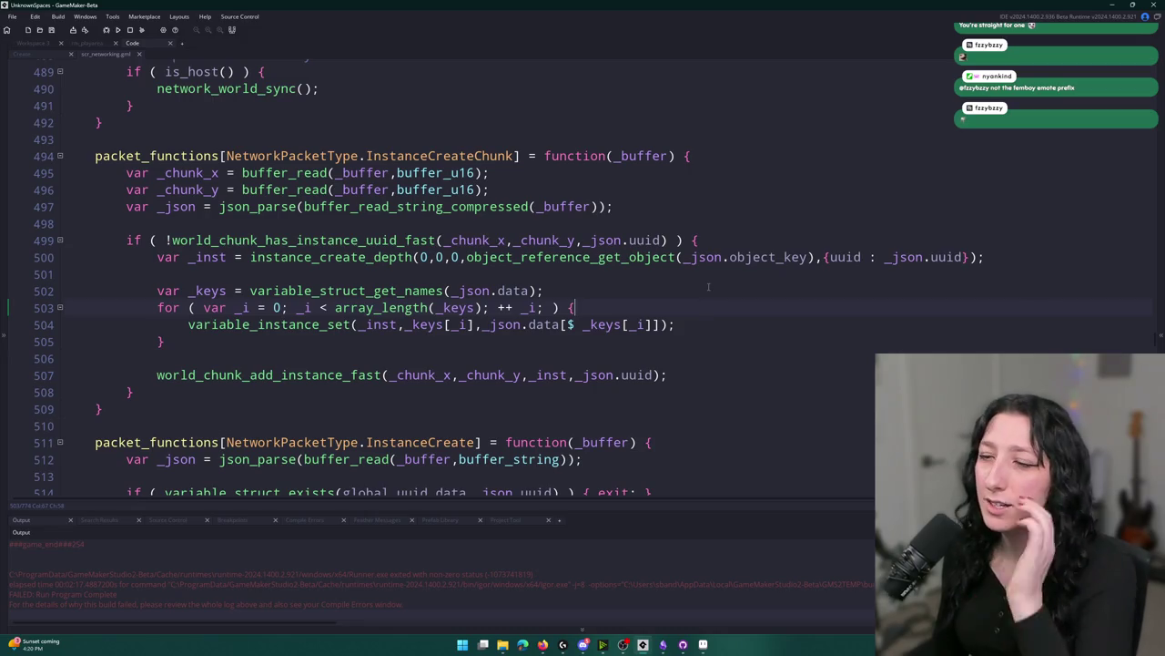
{"action": "key", "text": "Up"}
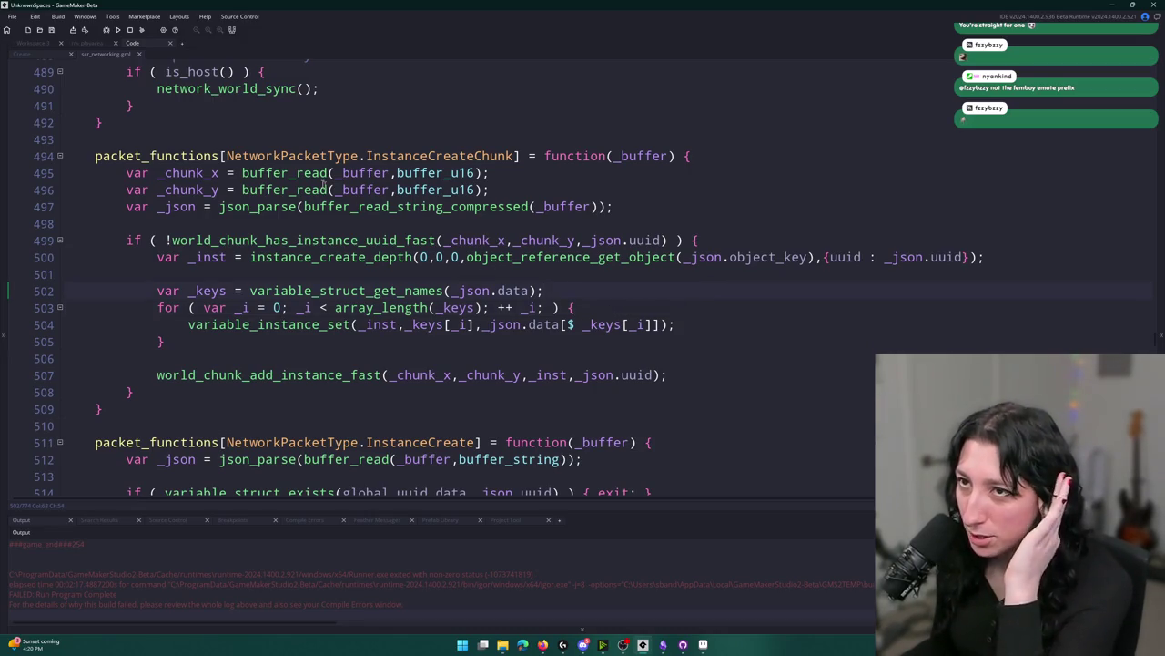
{"action": "left_click", "coordinate": [138, 54]}
{"action": "scroll", "coordinate": [116, 61], "scroll_direction": "down", "scroll_amount": 5}
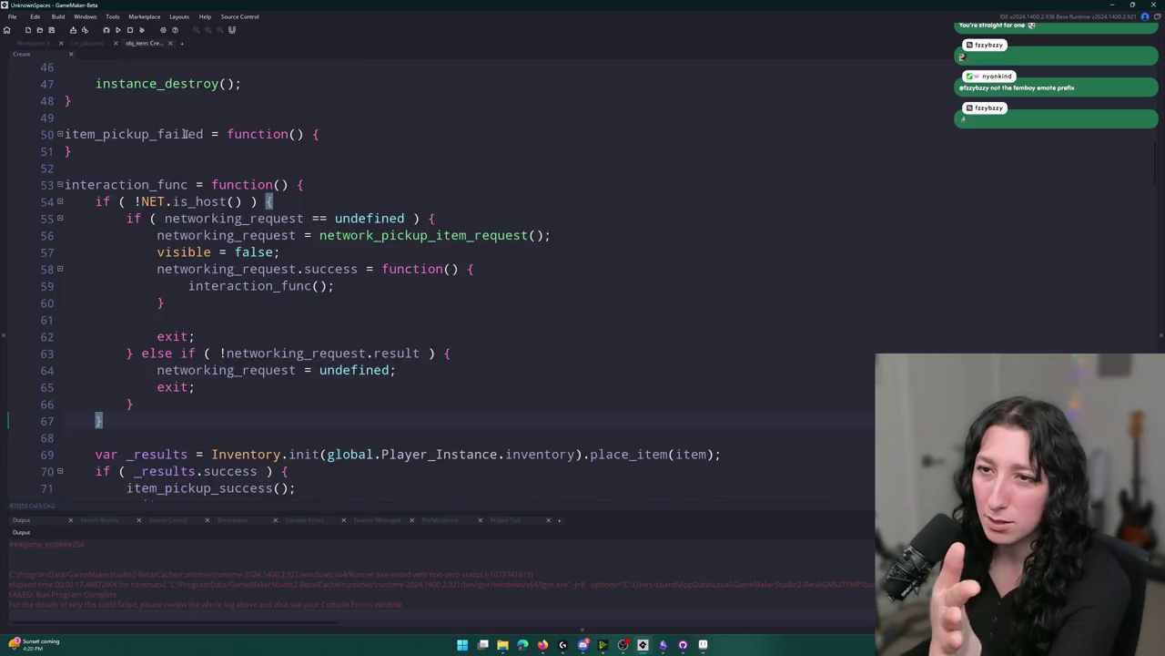
{"action": "middle_click", "coordinate": [146, 48]}
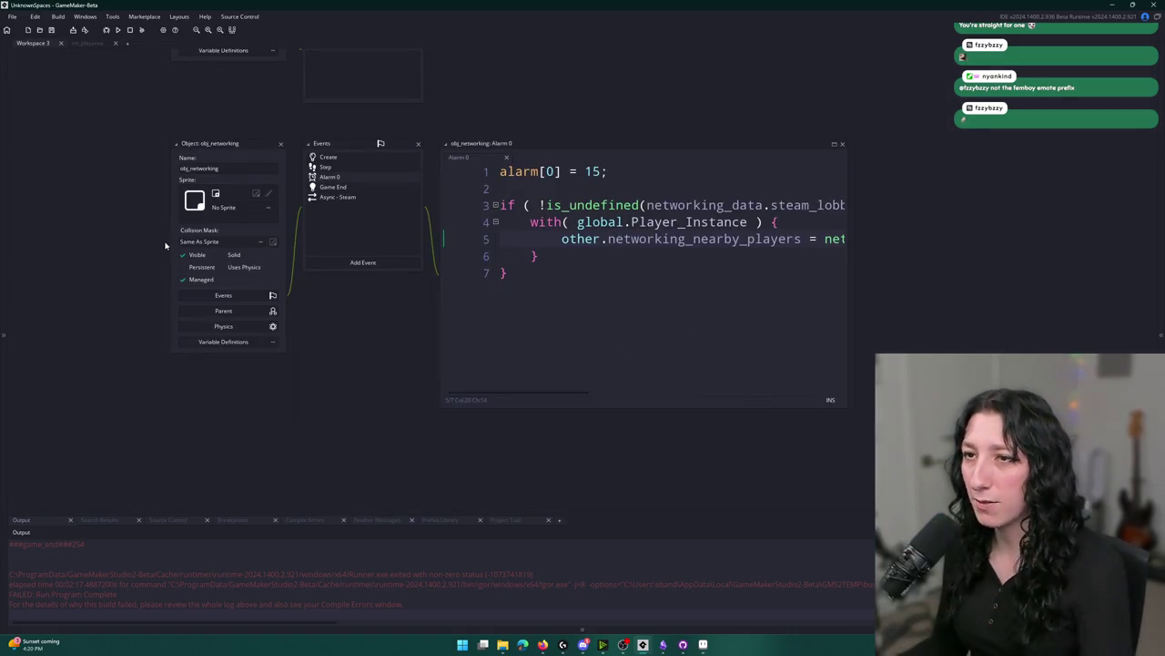
Dismiss the asset search and maximize the obj_networking Alarm 0 code editor.
{"action": "key", "text": "ctrl+t"}
{"action": "type", "text": "obj_"}
{"action": "key", "text": "BackSpace"}
{"action": "key", "text": "BackSpace"}
{"action": "key", "text": "BackSpace"}
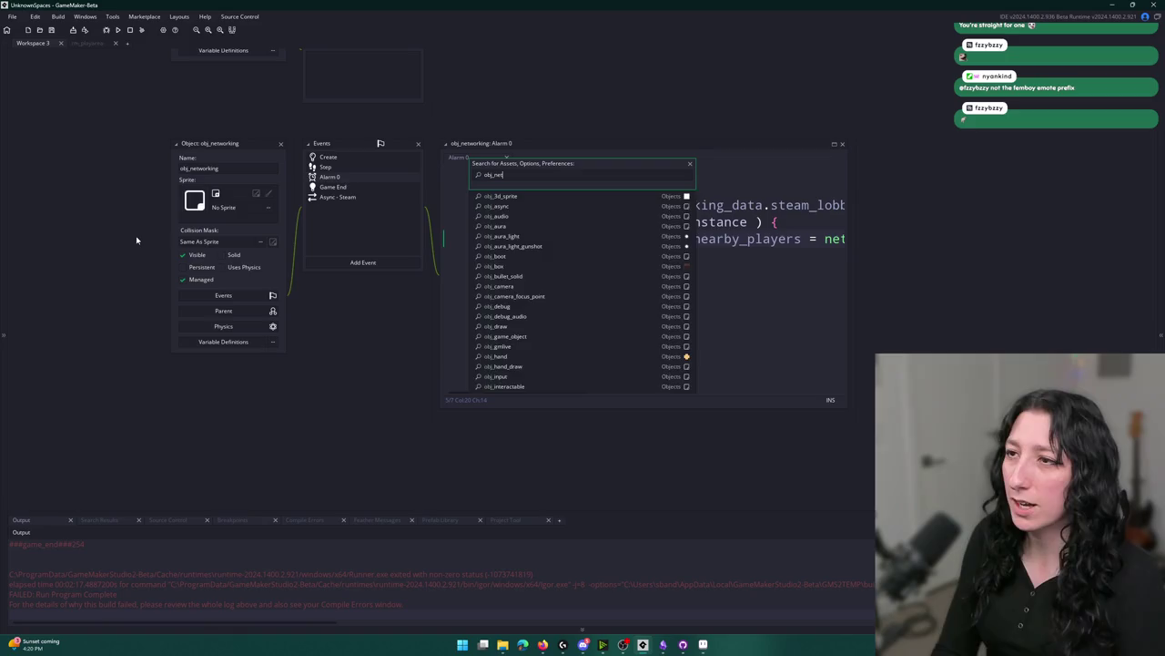
{"action": "key", "text": "Escape"}
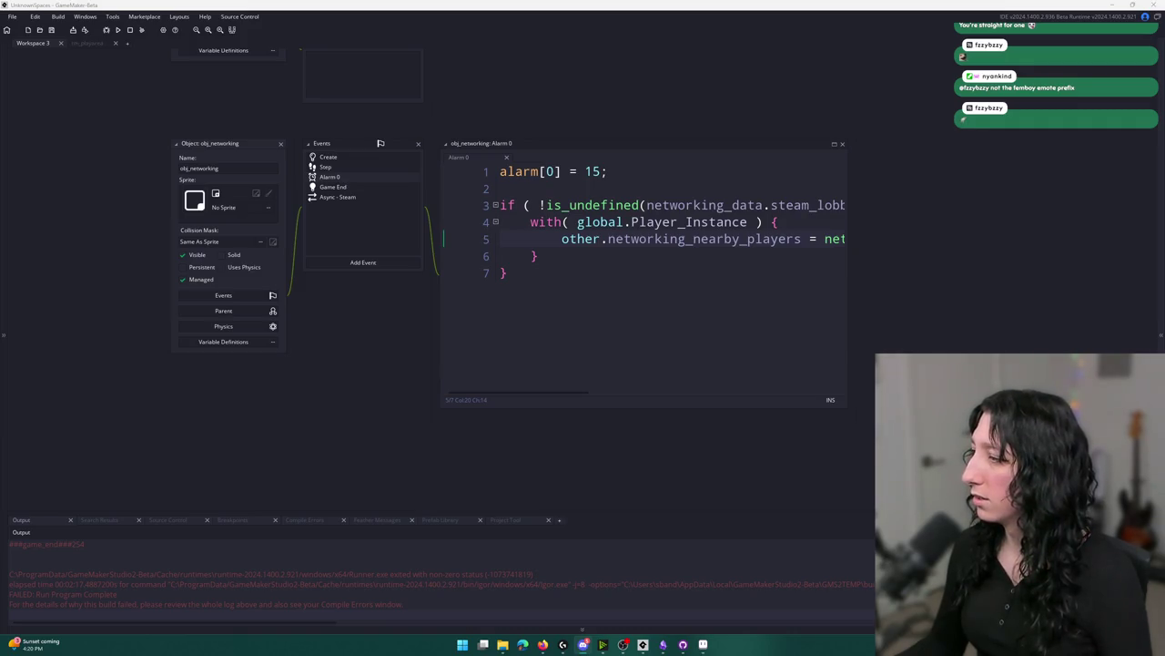
{"action": "left_click", "coordinate": [835, 145]}
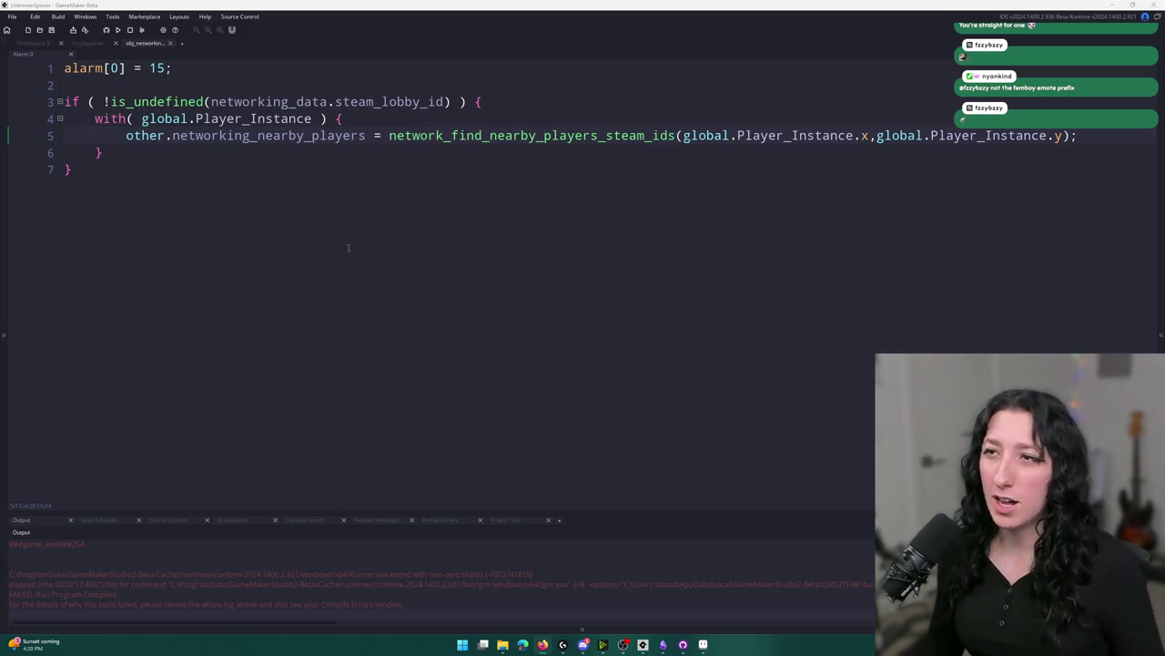
Close the obj_networking code editor with Ctrl+W and try a scr_net asset search.
{"action": "left_click", "coordinate": [530, 119]}
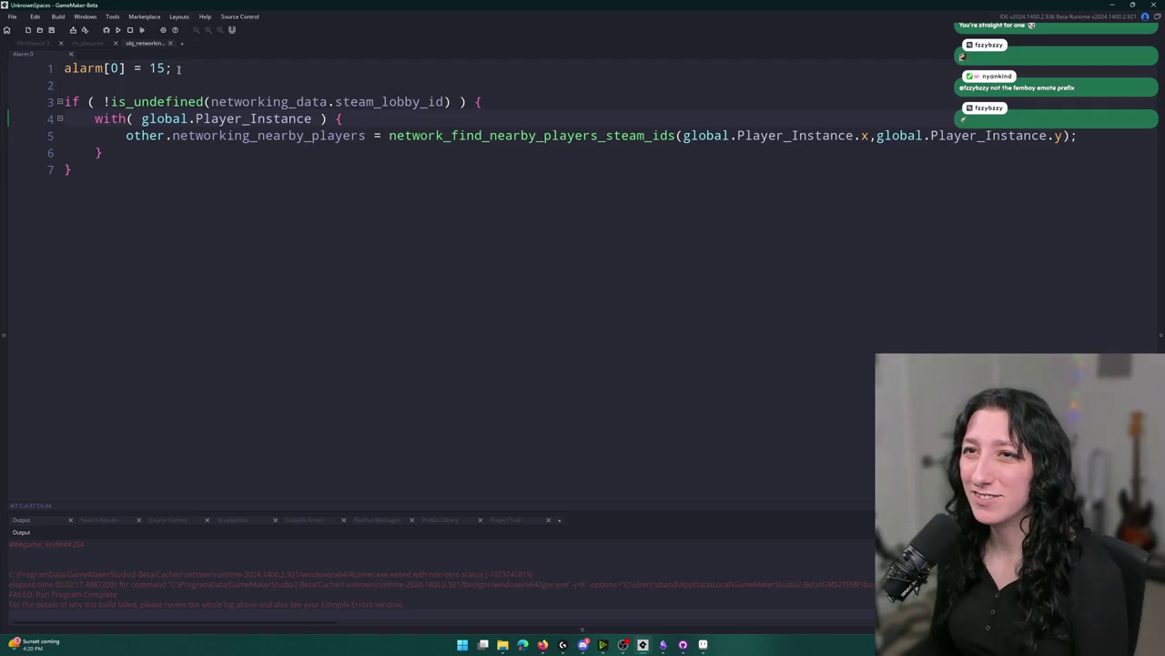
{"action": "key", "text": "ctrl+w"}
{"action": "key", "text": "ctrl+t"}
{"action": "type", "text": "scr_net"}
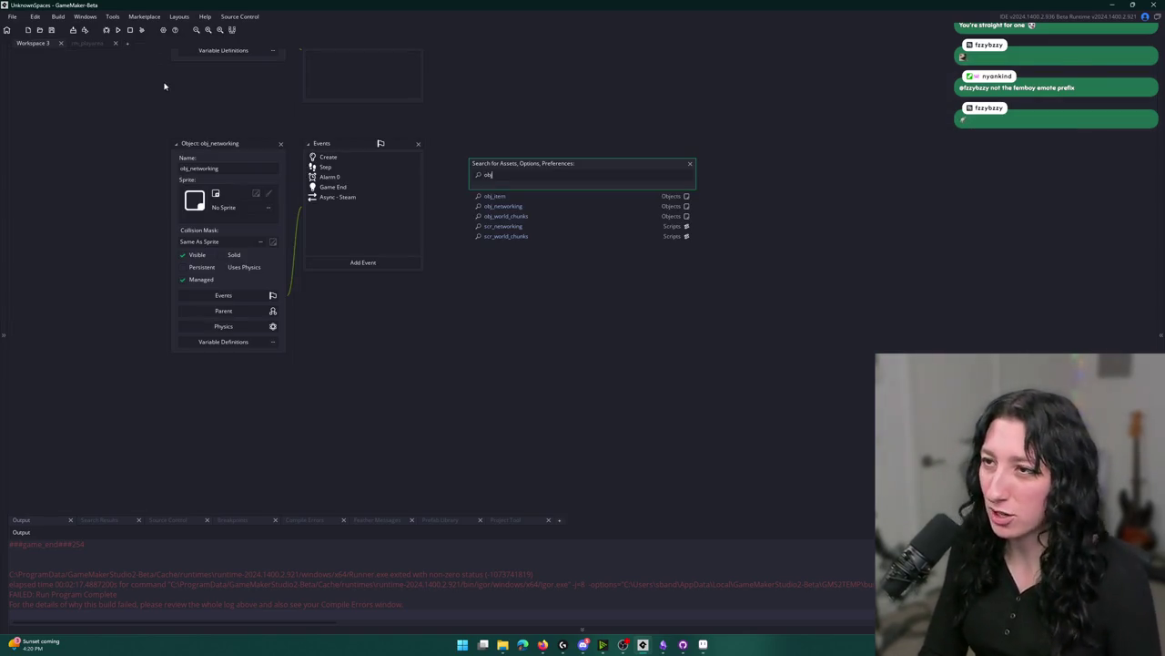
{"action": "key", "text": "Return"}
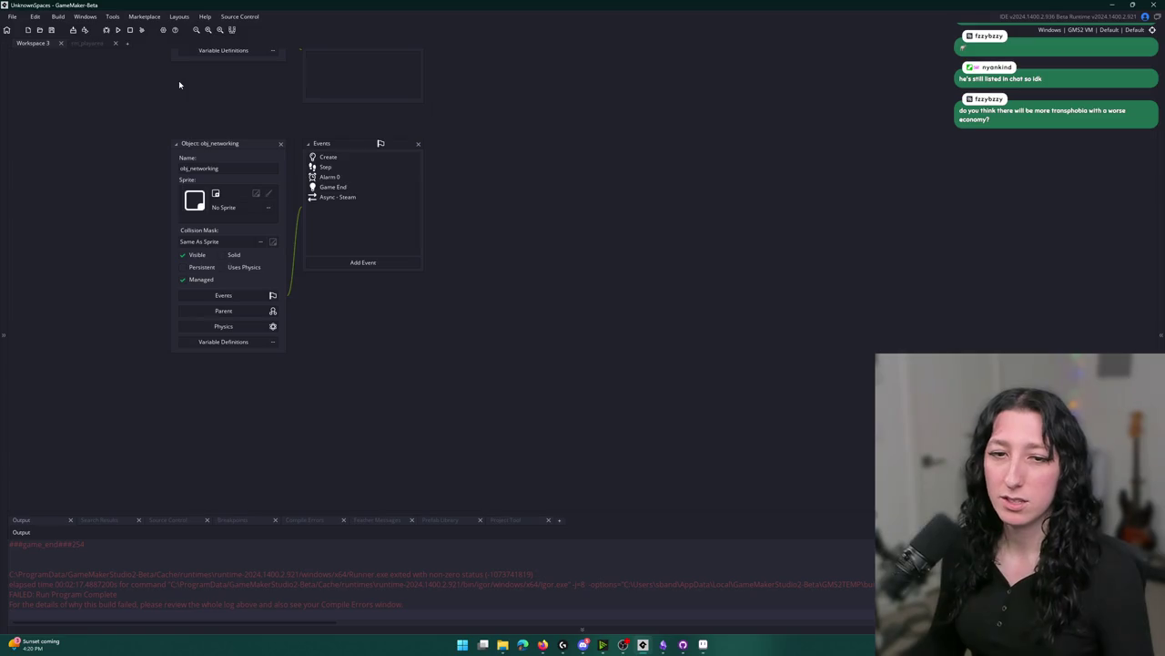
Open scr_networking from the scr_ asset search results and maximize its code editor.
{"action": "key", "text": "ctrl+t"}
{"action": "type", "text": "scr_"}
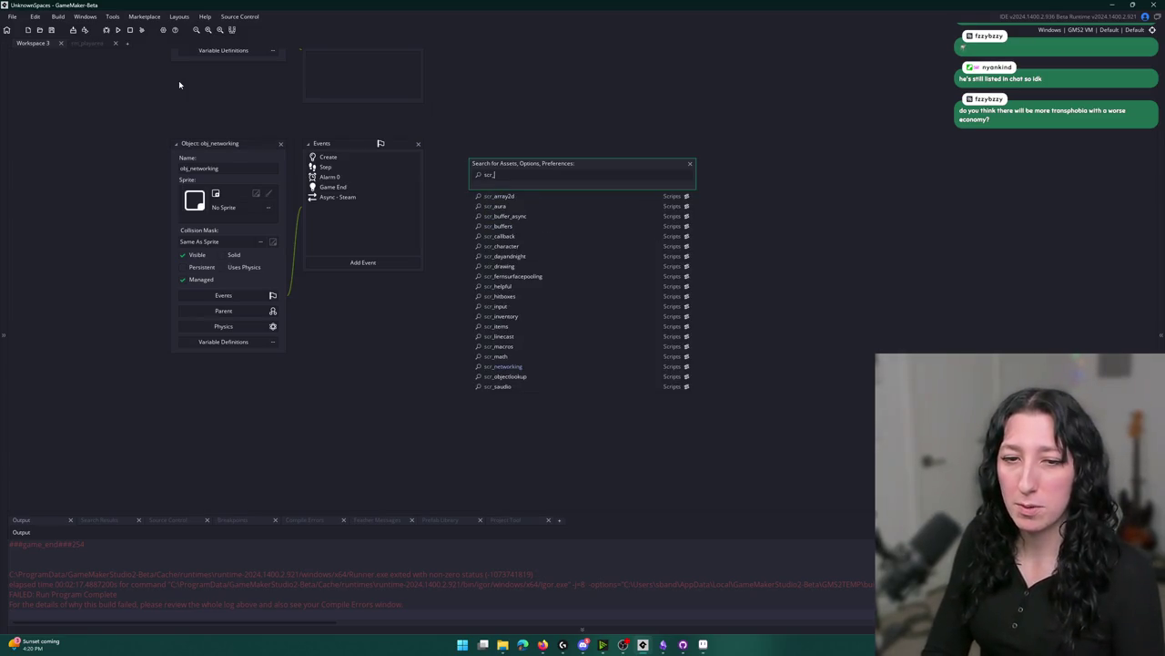
{"action": "key", "text": "Down"}
{"action": "key", "text": "Up"}
{"action": "key", "text": "Down"}
{"action": "key", "text": "Down"}
{"action": "key", "text": "Down"}
{"action": "key", "text": "Down"}
{"action": "key", "text": "Down"}
{"action": "key", "text": "Down"}
{"action": "key", "text": "Down"}
{"action": "key", "text": "Up"}
{"action": "key", "text": "Up"}
{"action": "key", "text": "Down"}
{"action": "key", "text": "Down"}
{"action": "key", "text": "Return"}
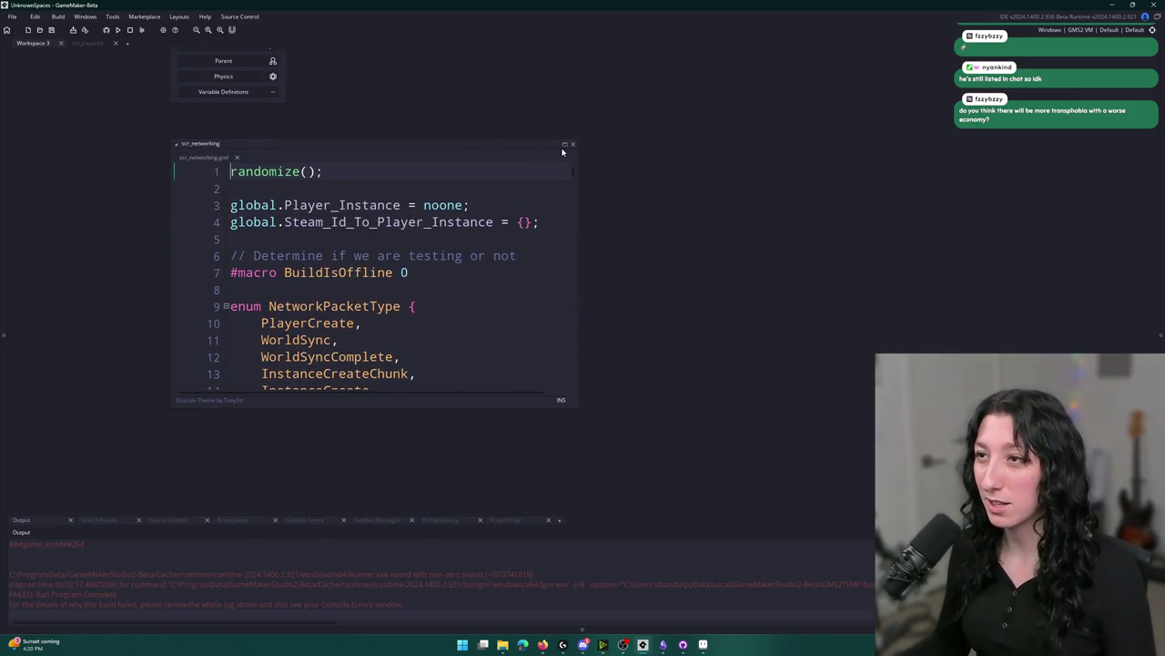
{"action": "left_click", "coordinate": [564, 146]}
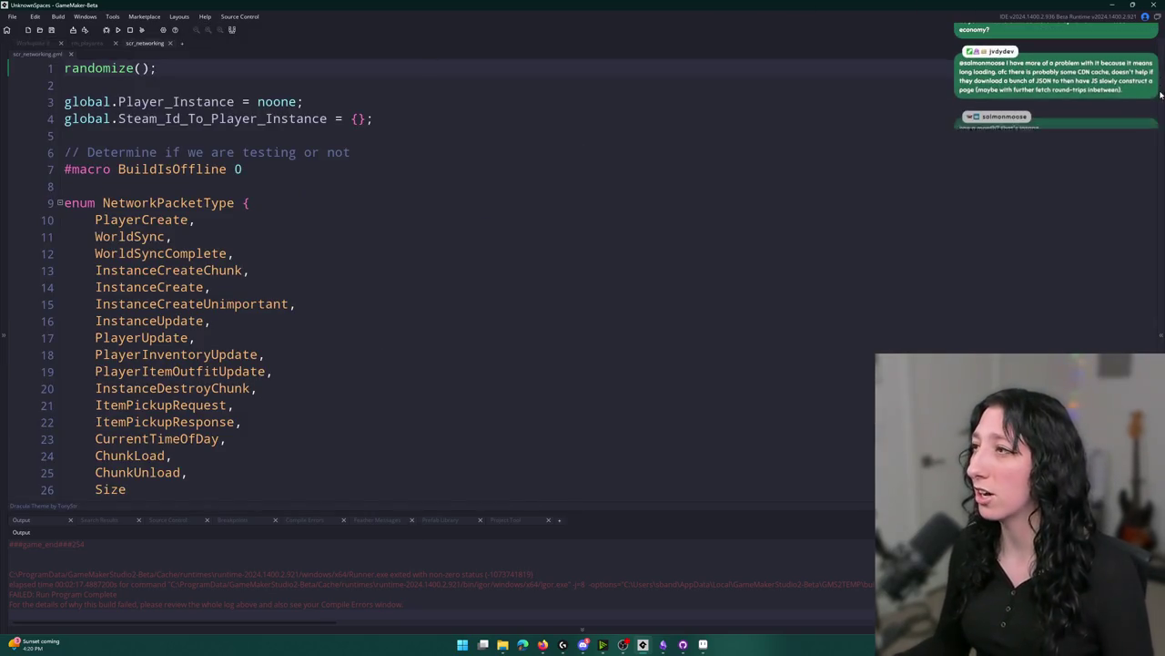
{"action": "left_click", "coordinate": [64, 85]}
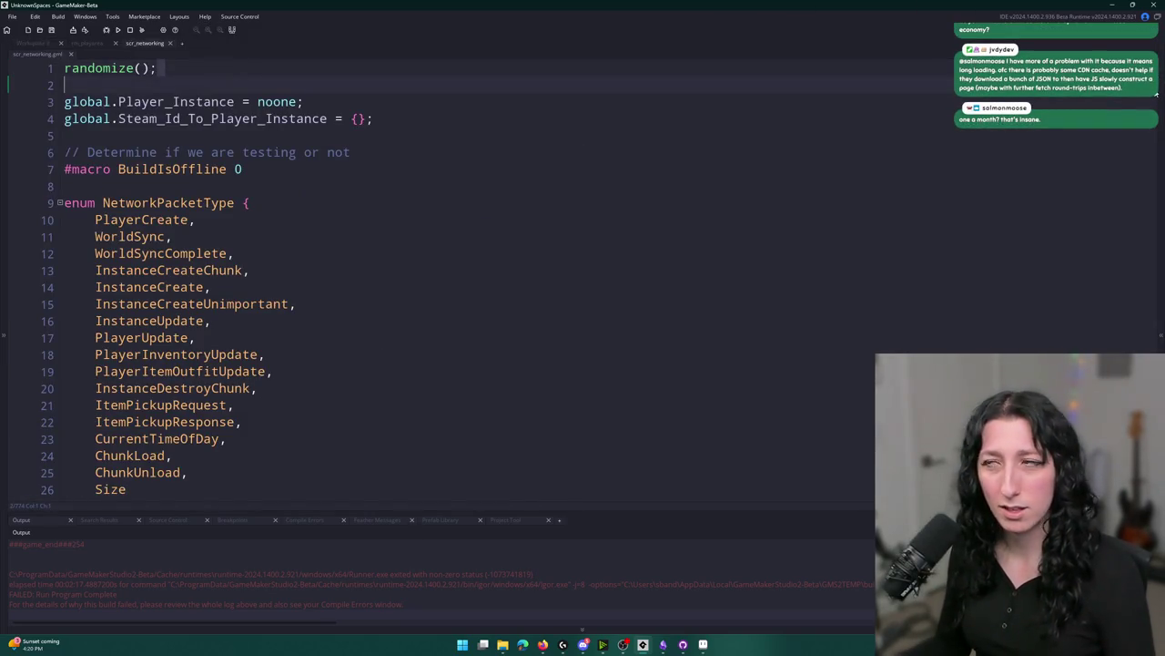
{"action": "scroll", "coordinate": [1156, 188], "scroll_direction": "down", "scroll_amount": 20}
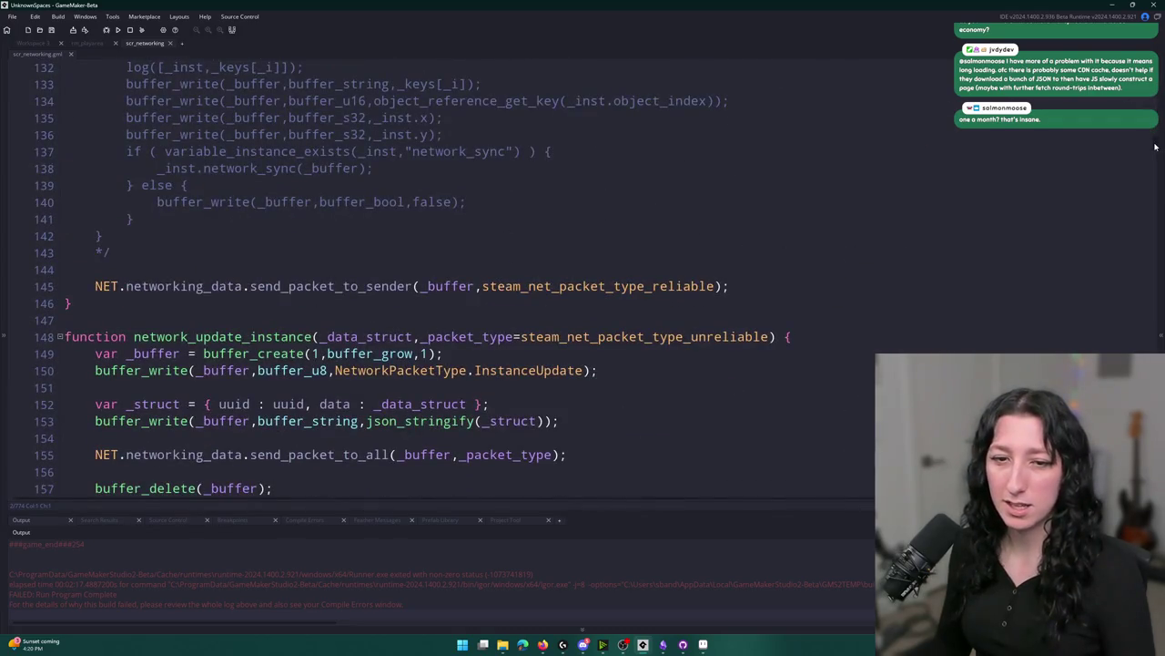
{"action": "scroll", "coordinate": [1156, 187], "scroll_direction": "down", "scroll_amount": 10}
{"action": "scroll", "coordinate": [1156, 188], "scroll_direction": "down", "scroll_amount": 20}
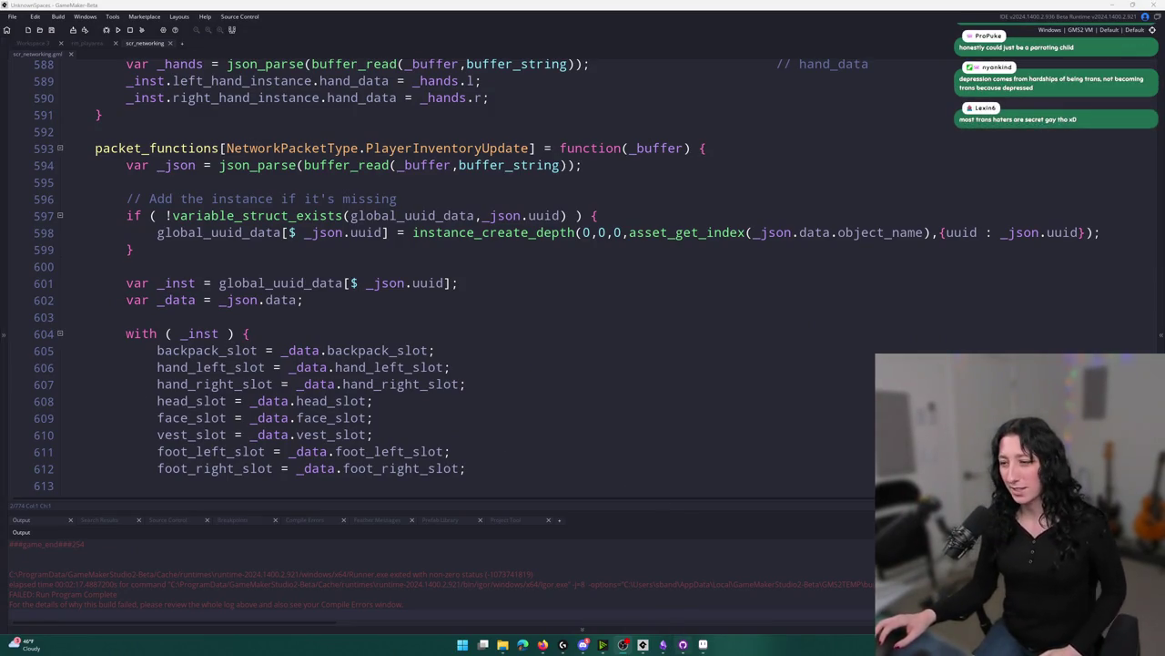
{"action": "mouse_move", "coordinate": [604, 651]}
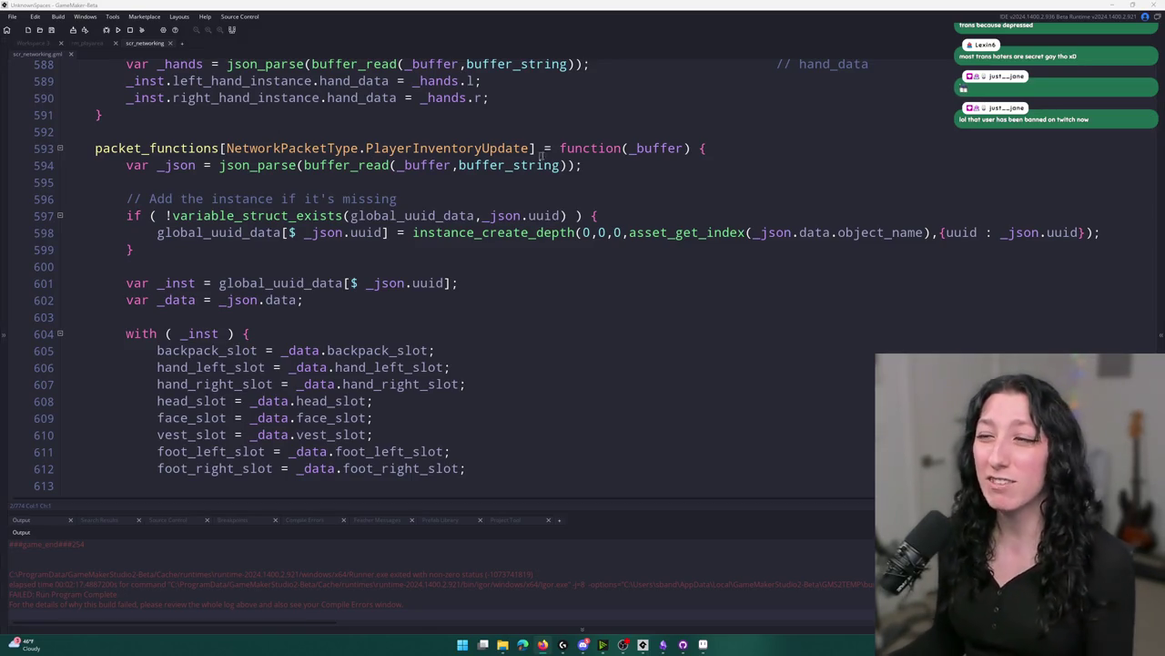
{"action": "left_click", "coordinate": [648, 164]}
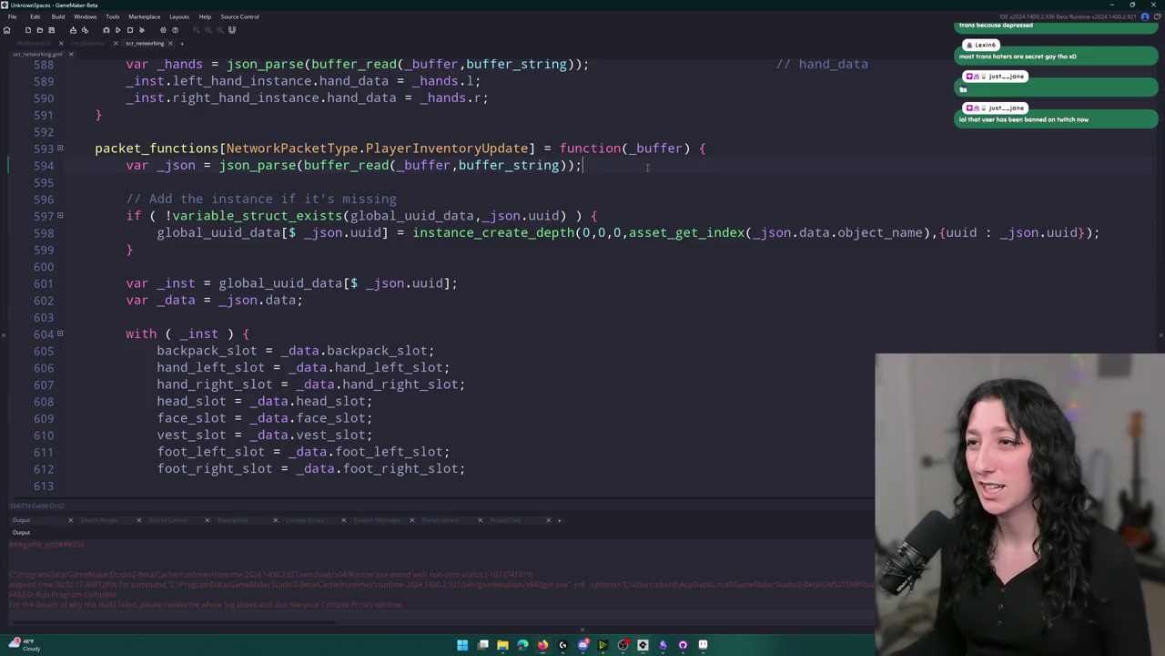
{"action": "scroll", "coordinate": [539, 166], "scroll_direction": "down", "scroll_amount": 5}
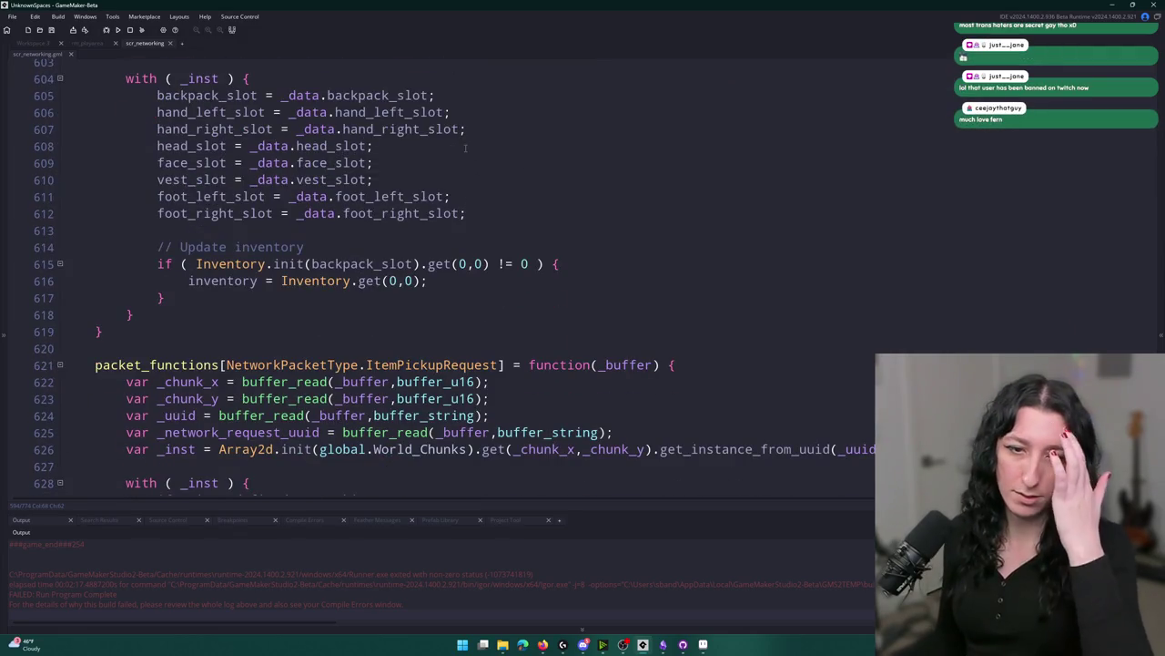
{"action": "left_click", "coordinate": [465, 149]}
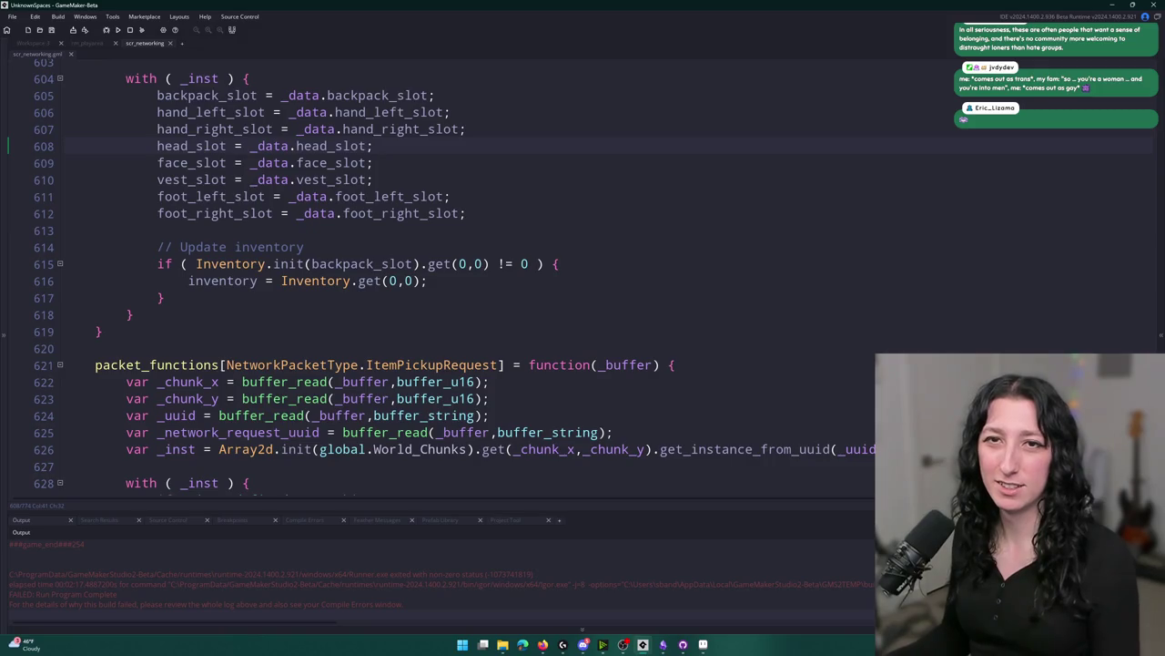
{"action": "left_click", "coordinate": [554, 293]}
{"action": "key", "text": "ctrl+t"}
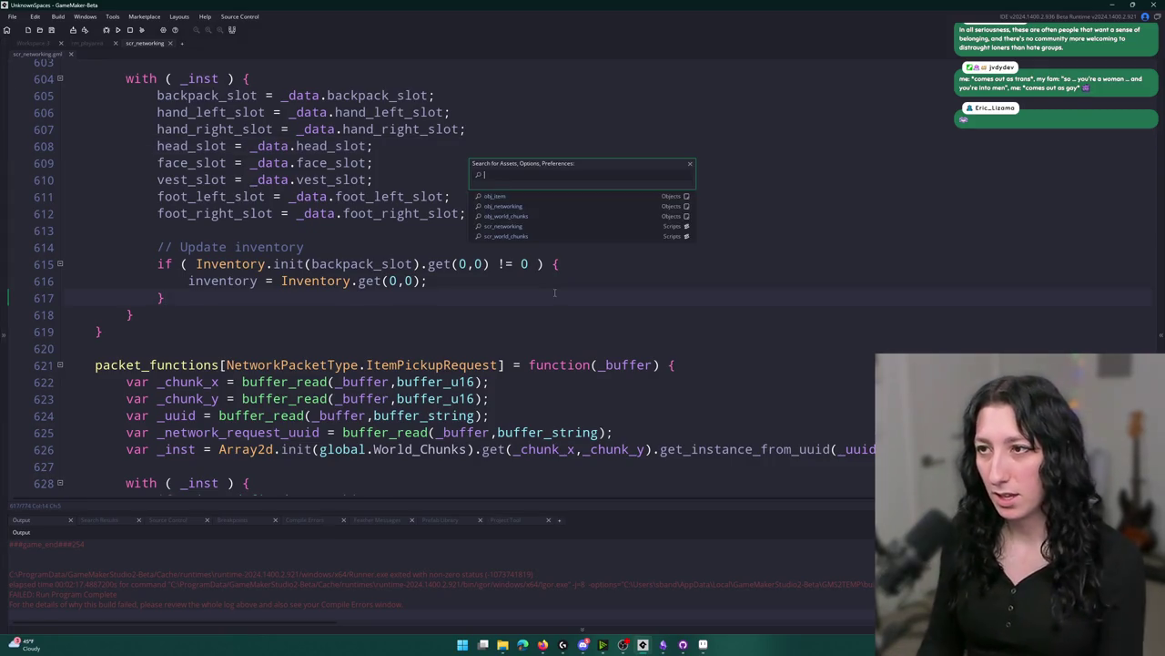
{"action": "key", "text": "Escape"}
{"action": "scroll", "coordinate": [560, 291], "scroll_direction": "down", "scroll_amount": 20}
{"action": "scroll", "coordinate": [560, 292], "scroll_direction": "up", "scroll_amount": 8}
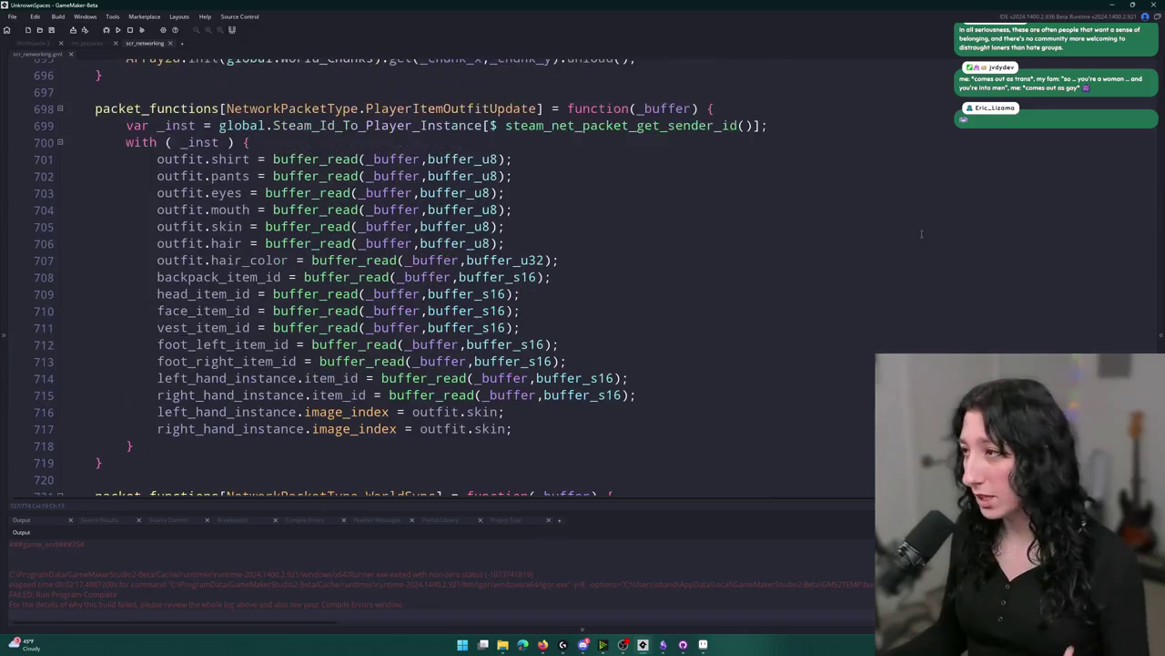
{"action": "scroll", "coordinate": [633, 361], "scroll_direction": "up", "scroll_amount": 20}
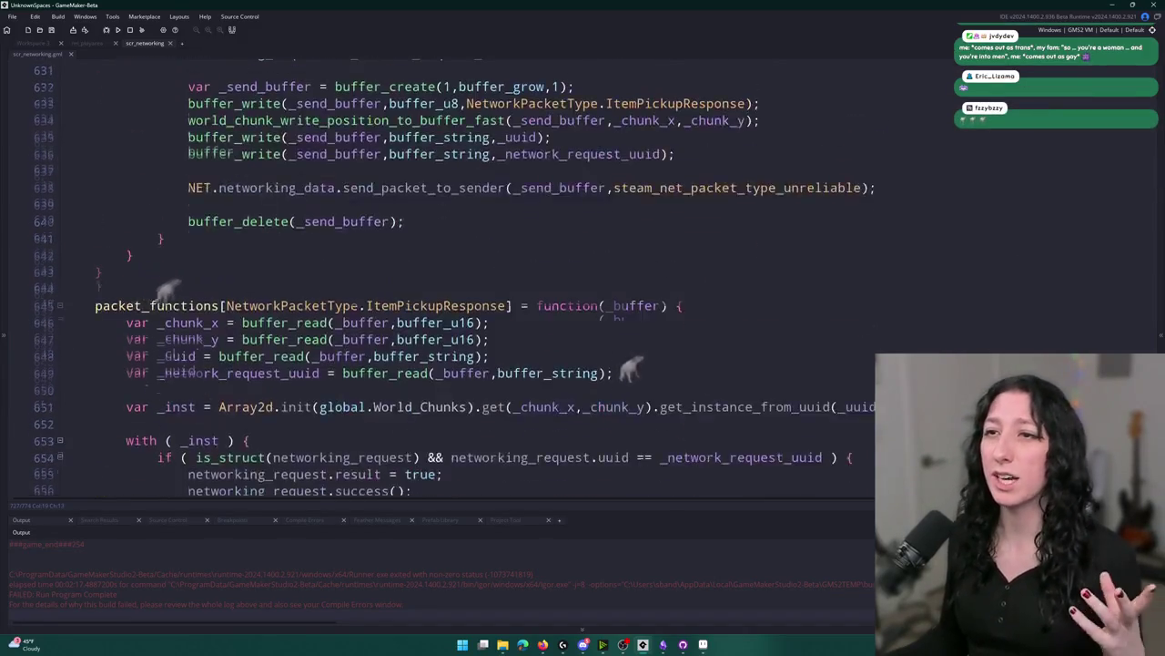
{"action": "scroll", "coordinate": [633, 361], "scroll_direction": "up", "scroll_amount": 20}
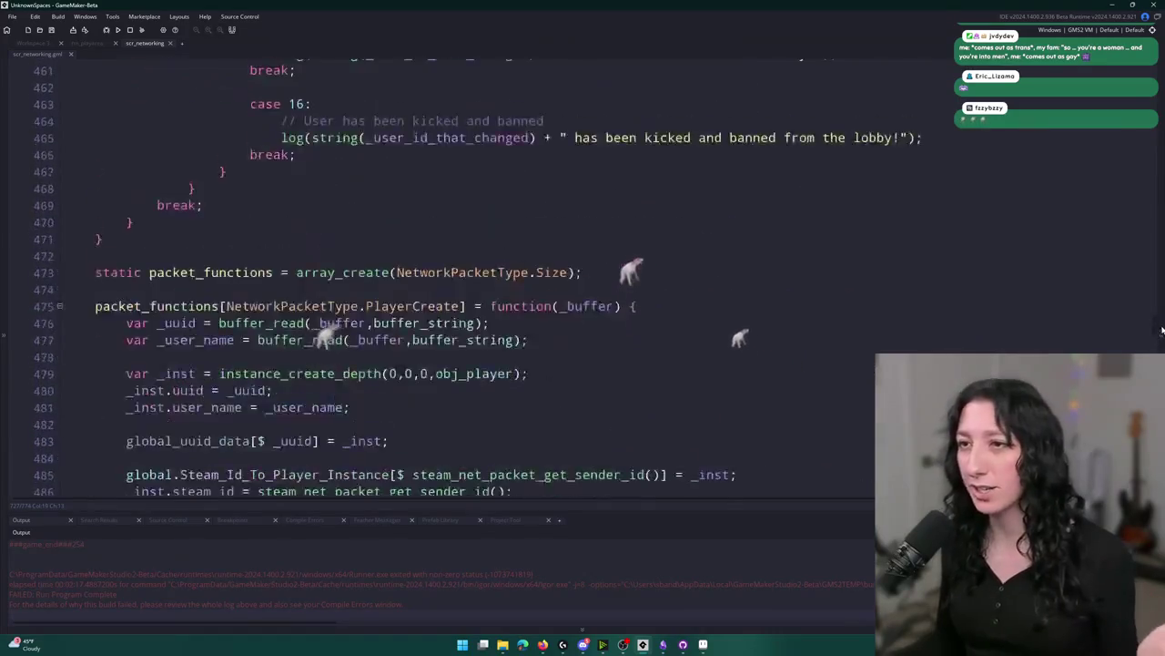
{"action": "scroll", "coordinate": [1156, 300], "scroll_direction": "down", "scroll_amount": 1}
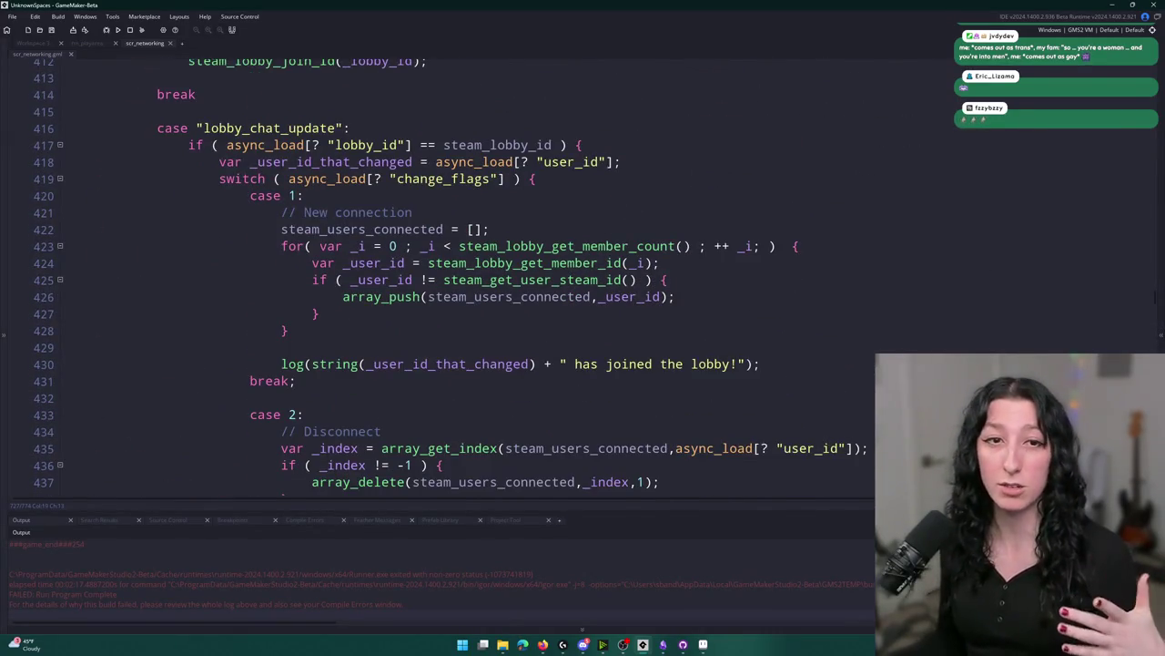
{"action": "mouse_move", "coordinate": [643, 644]}
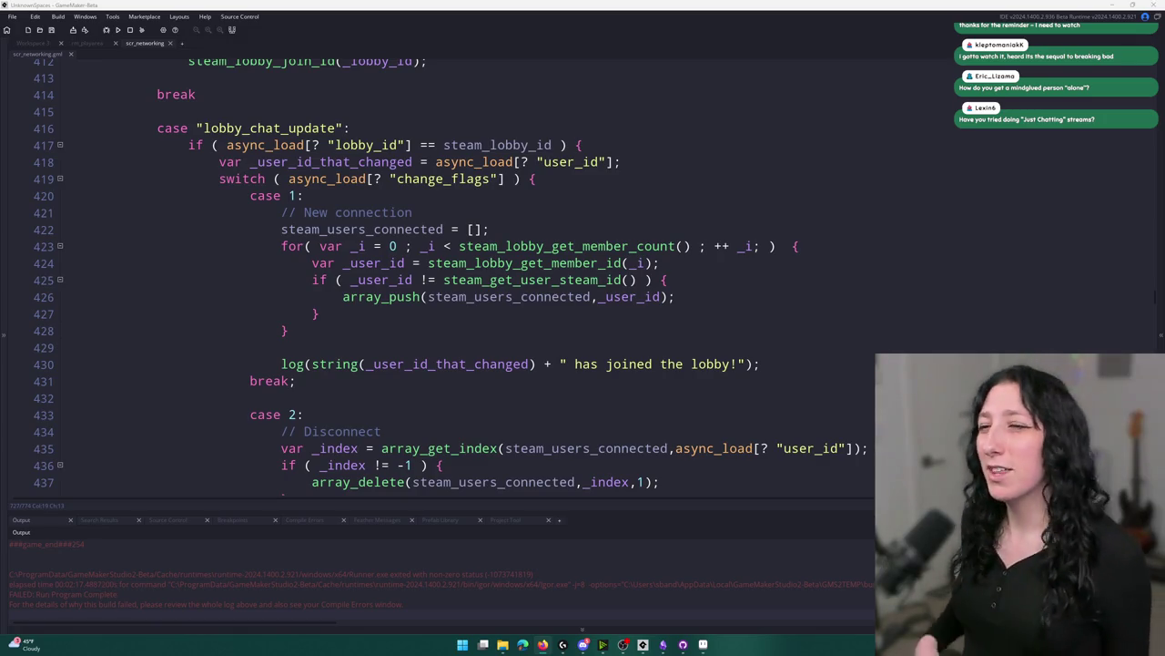
{"action": "scroll", "coordinate": [442, 277], "scroll_direction": "down", "scroll_amount": 1}
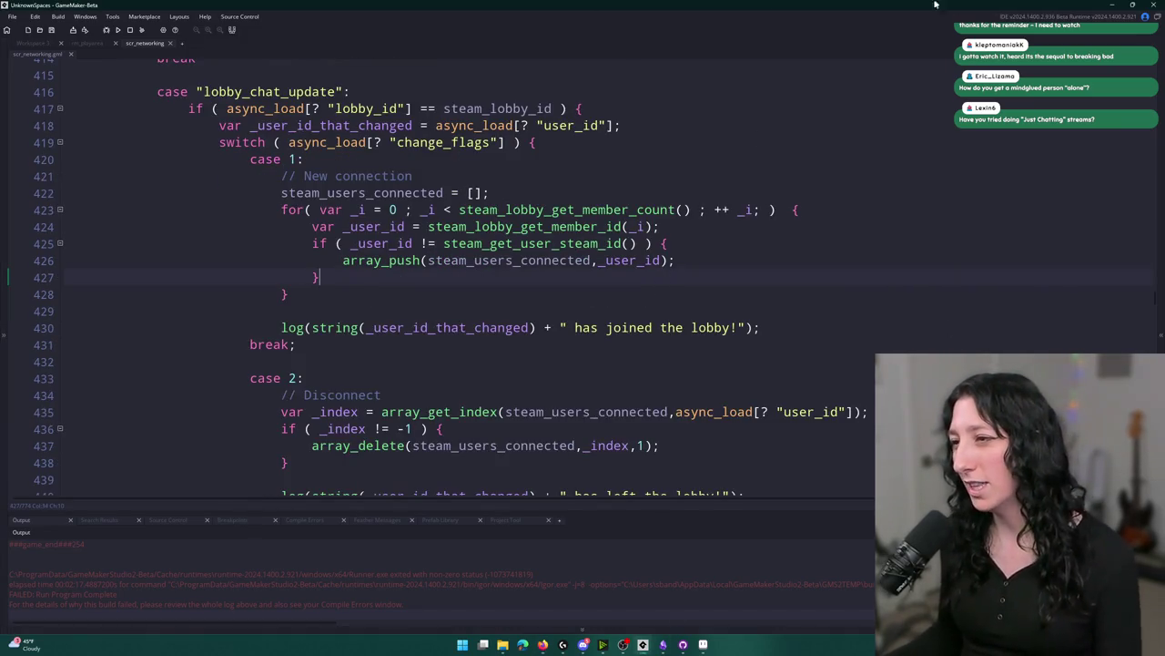
{"action": "scroll", "coordinate": [784, 260], "scroll_direction": "down", "scroll_amount": 6}
{"action": "scroll", "coordinate": [784, 260], "scroll_direction": "down", "scroll_amount": 5}
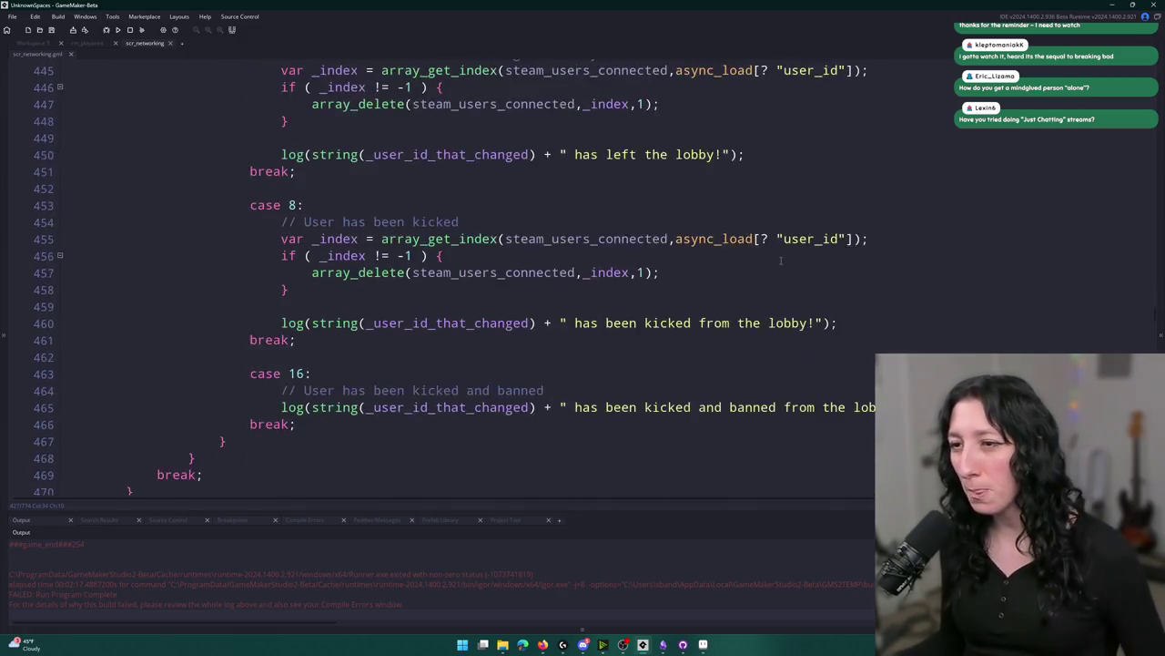
{"action": "scroll", "coordinate": [769, 270], "scroll_direction": "up", "scroll_amount": 6}
{"action": "scroll", "coordinate": [769, 270], "scroll_direction": "up", "scroll_amount": 6}
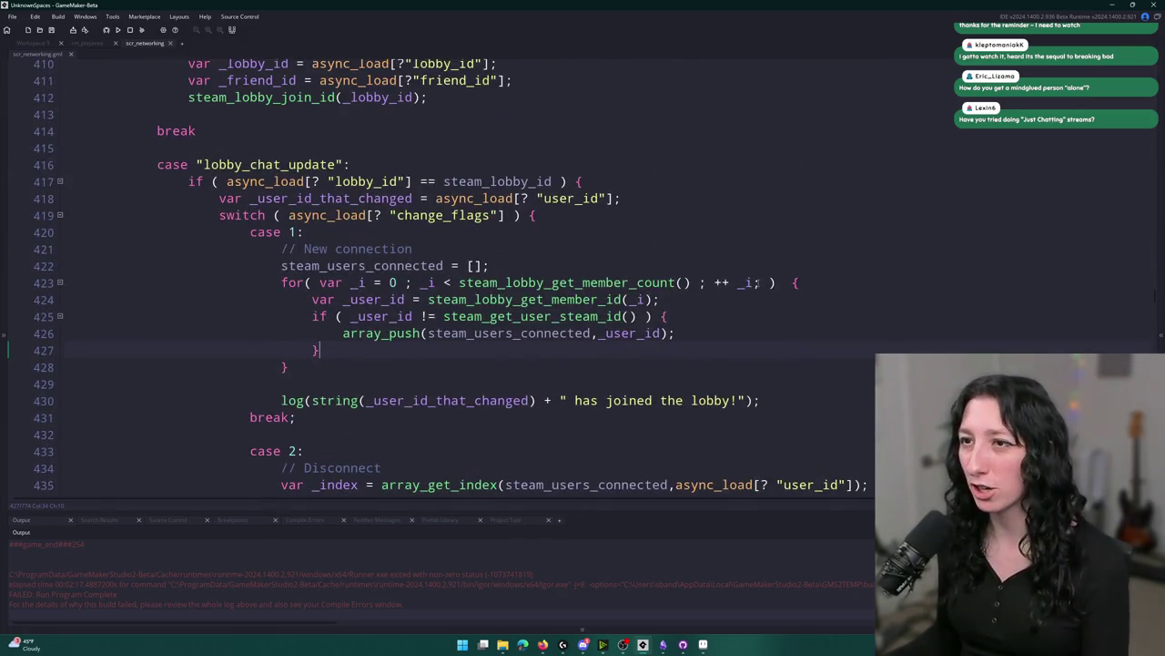
{"action": "left_click", "coordinate": [623, 198]}
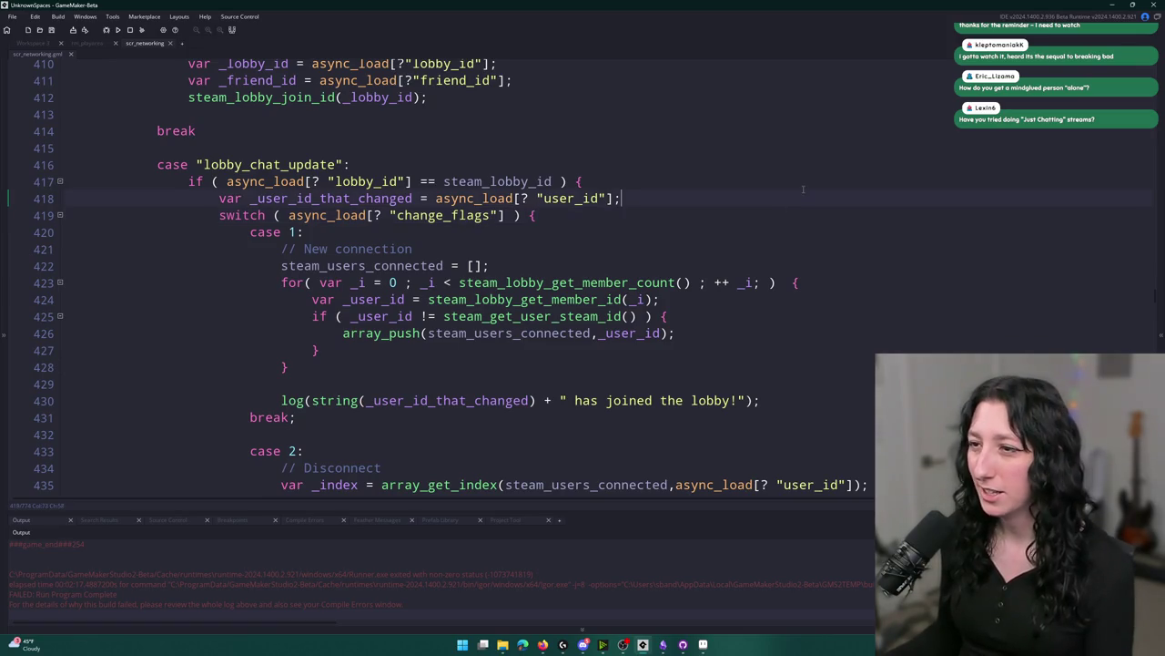
{"action": "scroll", "coordinate": [597, 260], "scroll_direction": "up", "scroll_amount": 3}
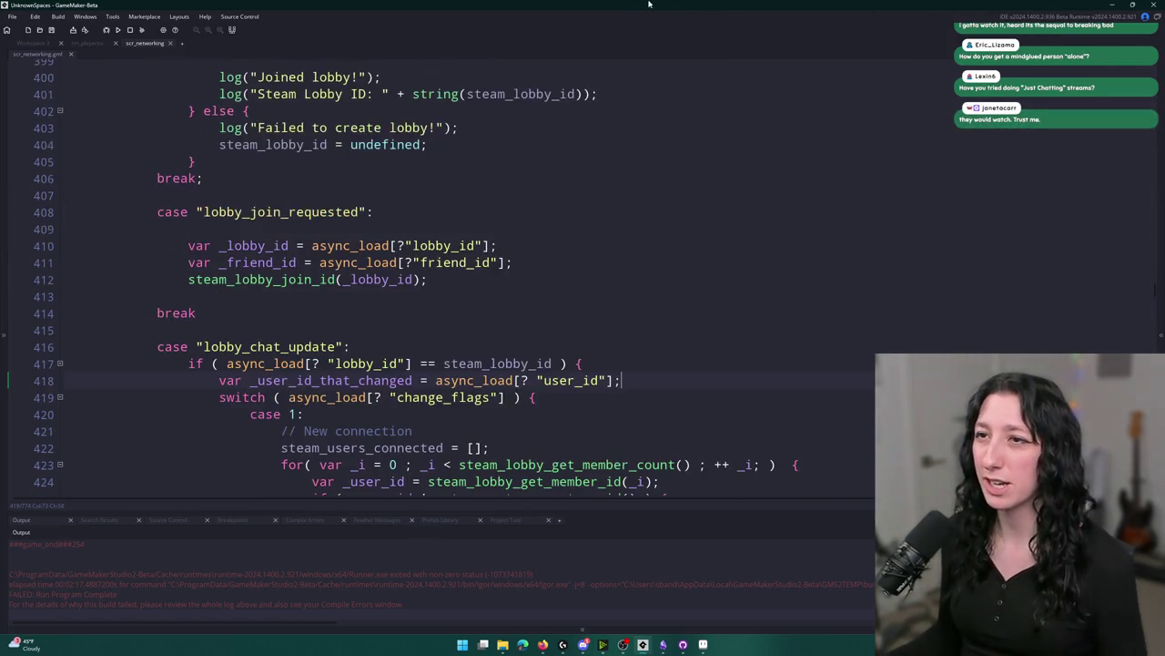
{"action": "scroll", "coordinate": [596, 259], "scroll_direction": "down", "scroll_amount": 4}
{"action": "scroll", "coordinate": [596, 262], "scroll_direction": "down", "scroll_amount": 3}
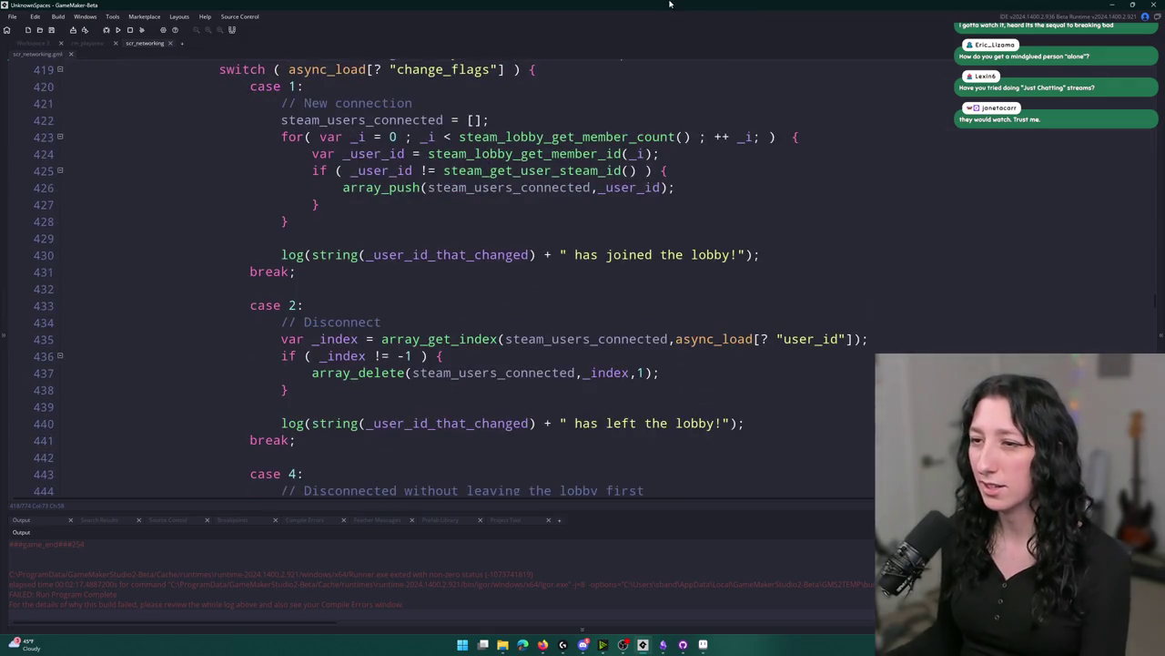
Add a blank line after the disconnect block and begin typing 'var _inst ='.
{"action": "left_click", "coordinate": [484, 382]}
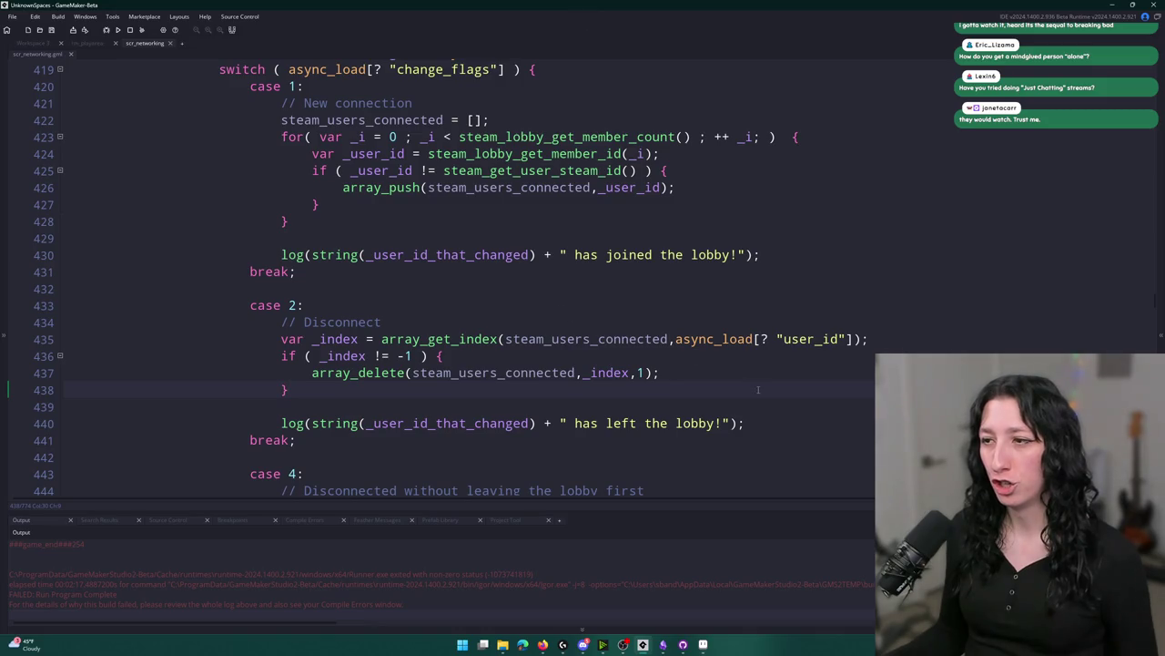
{"action": "scroll", "coordinate": [390, 602], "scroll_direction": "up", "scroll_amount": 3}
{"action": "scroll", "coordinate": [390, 602], "scroll_direction": "up", "scroll_amount": 1}
{"action": "scroll", "coordinate": [297, 588], "scroll_direction": "down", "scroll_amount": 1}
{"action": "key", "text": "Return"}
{"action": "key", "text": "Return"}
{"action": "type", "text": "var _inst = Steam"}
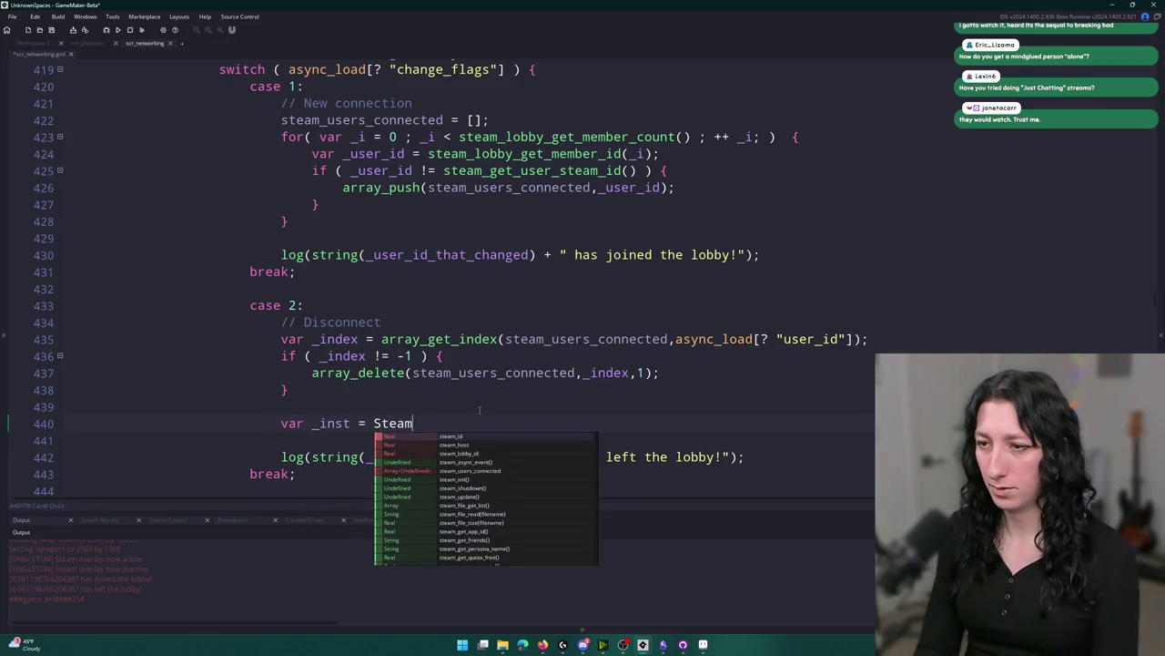
{"action": "type", "text": "_ge"}
Complete the line as global.Steam_Id_To_Player_Instance[$, then bring up GitHub Desktop.
{"action": "key", "text": "BackSpace"}
{"action": "key", "text": "BackSpace"}
{"action": "key", "text": "BackSpace"}
{"action": "key", "text": "BackSpace"}
{"action": "key", "text": "BackSpace"}
{"action": "key", "text": "BackSpace"}
{"action": "type", "text": "global."}
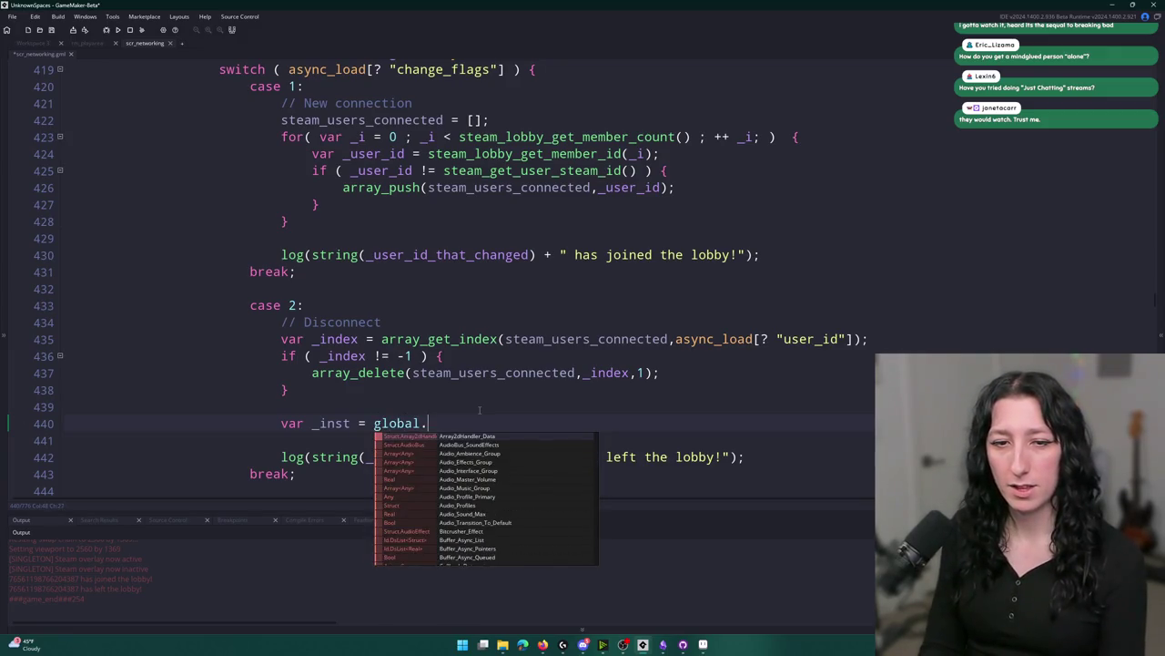
{"action": "type", "text": "Steam_Id_To_Player_Instance[#"}
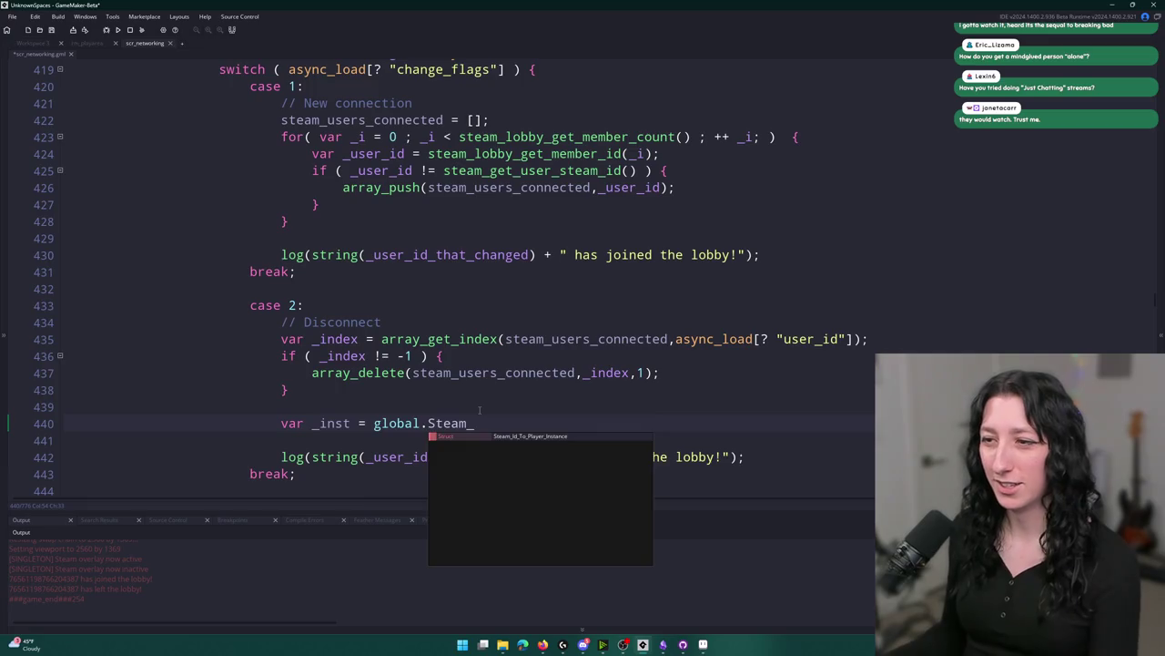
{"action": "key", "text": "Return"}
{"action": "type", "text": "[#"}
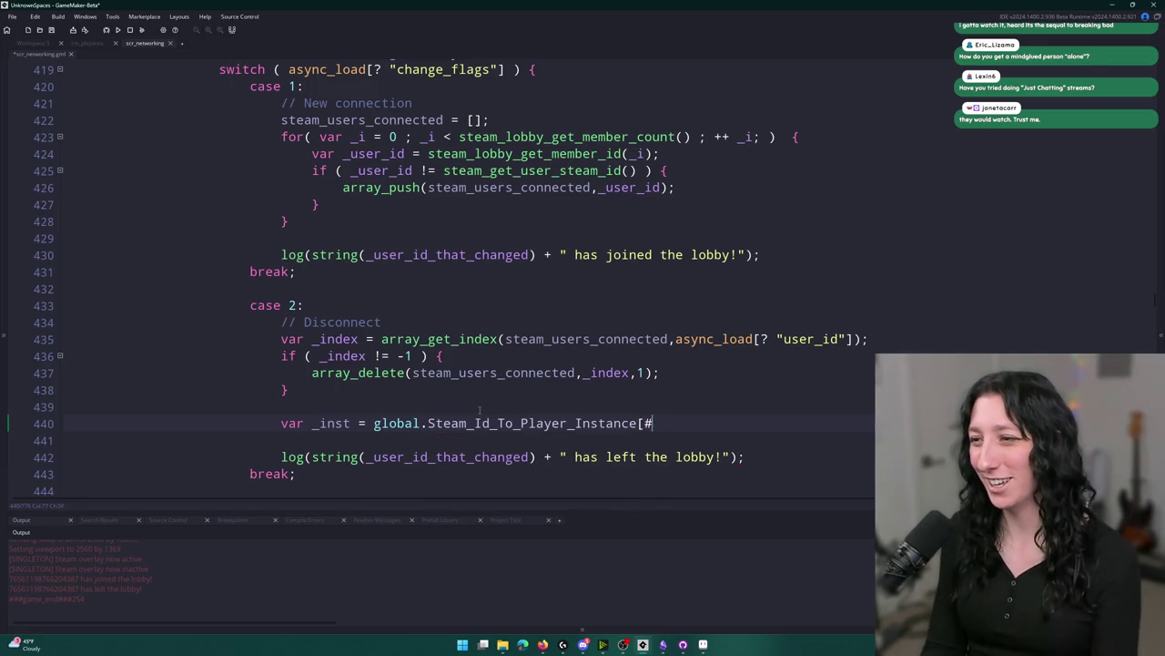
{"action": "key", "text": "BackSpace"}
{"action": "type", "text": "$"}
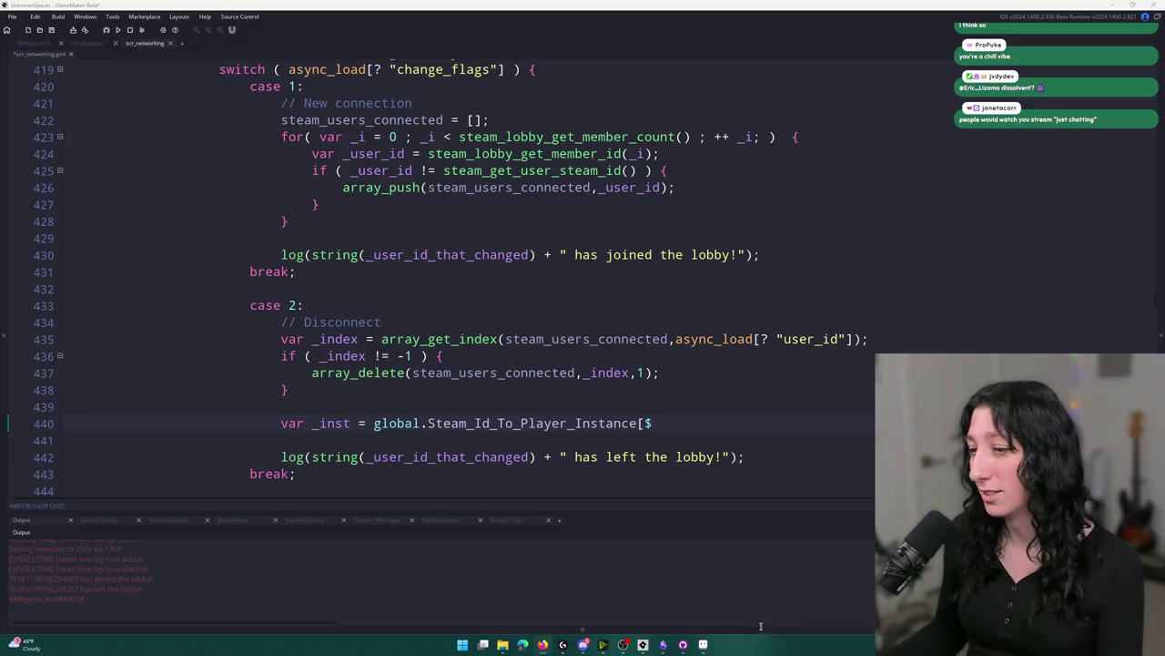
{"action": "left_click", "coordinate": [683, 644]}
{"action": "left_click", "coordinate": [350, 151]}
{"action": "left_click", "coordinate": [365, 217]}
{"action": "left_click", "coordinate": [364, 233]}
{"action": "key", "text": "Up"}
{"action": "left_click", "coordinate": [502, 228]}
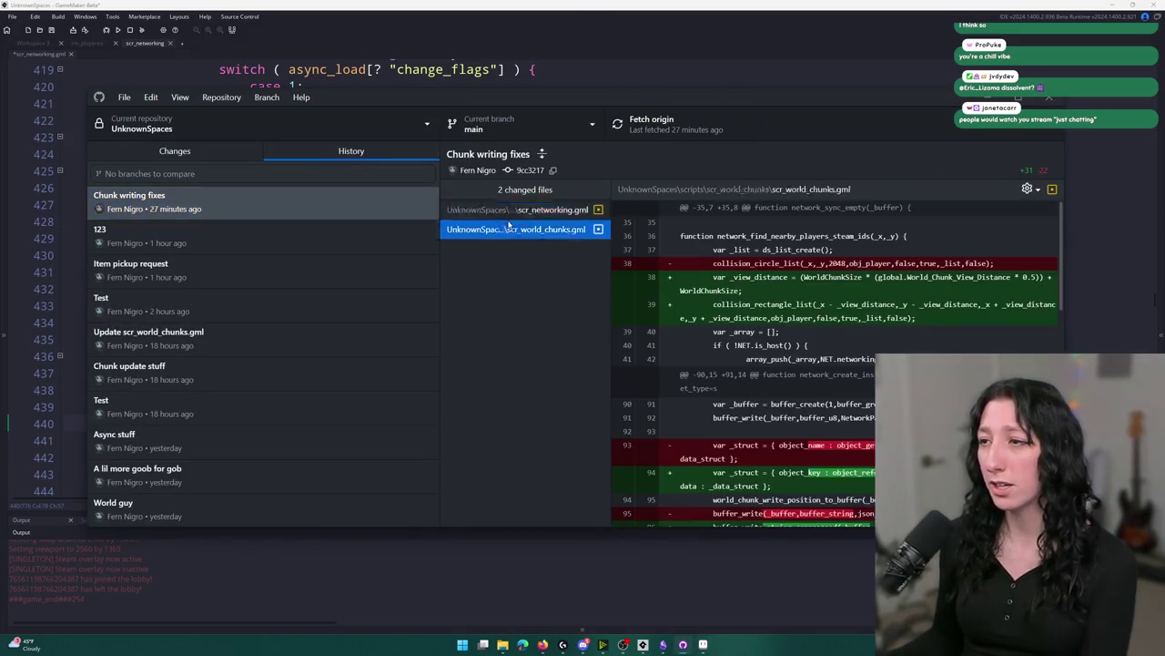
{"action": "left_click", "coordinate": [341, 237]}
{"action": "left_click", "coordinate": [517, 249]}
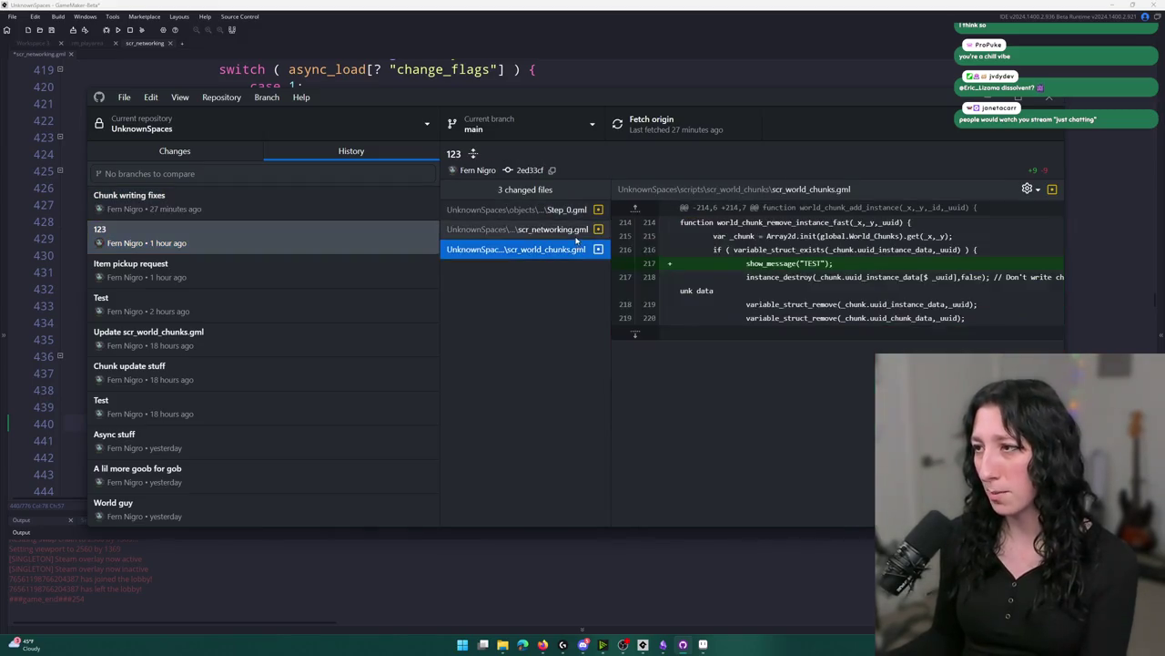
{"action": "left_click", "coordinate": [517, 228]}
{"action": "left_click", "coordinate": [193, 278]}
{"action": "left_click", "coordinate": [517, 249]}
{"action": "left_click", "coordinate": [516, 229]}
{"action": "scroll", "coordinate": [835, 364], "scroll_direction": "down", "scroll_amount": 10}
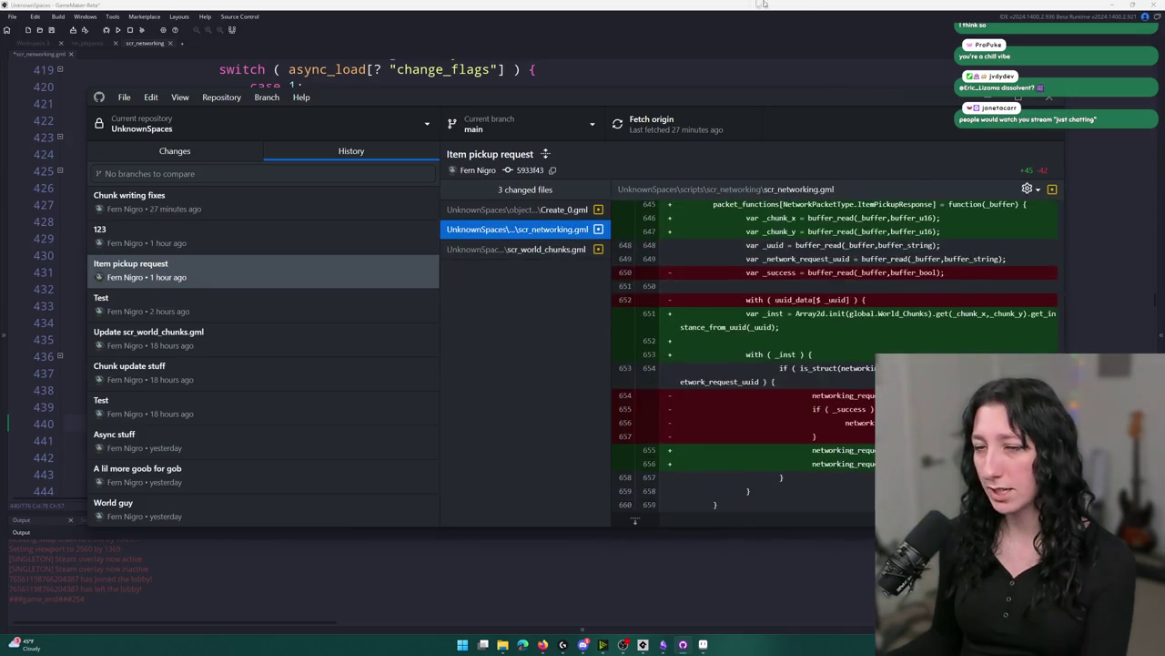
{"action": "left_click", "coordinate": [241, 310]}
{"action": "left_click", "coordinate": [516, 229]}
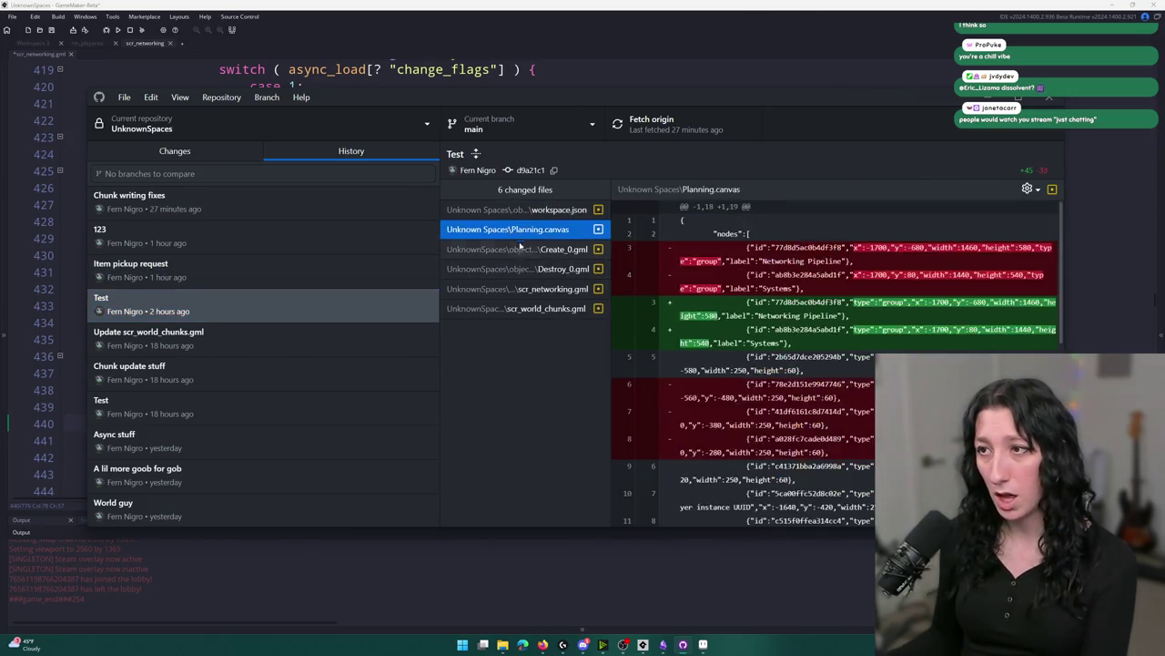
{"action": "left_click", "coordinate": [516, 249]}
{"action": "left_click", "coordinate": [519, 268]}
{"action": "left_click", "coordinate": [517, 289]}
{"action": "left_click", "coordinate": [516, 308]}
{"action": "left_click", "coordinate": [517, 288]}
{"action": "scroll", "coordinate": [761, 327], "scroll_direction": "down", "scroll_amount": 5}
{"action": "key", "text": "alt+Tab"}
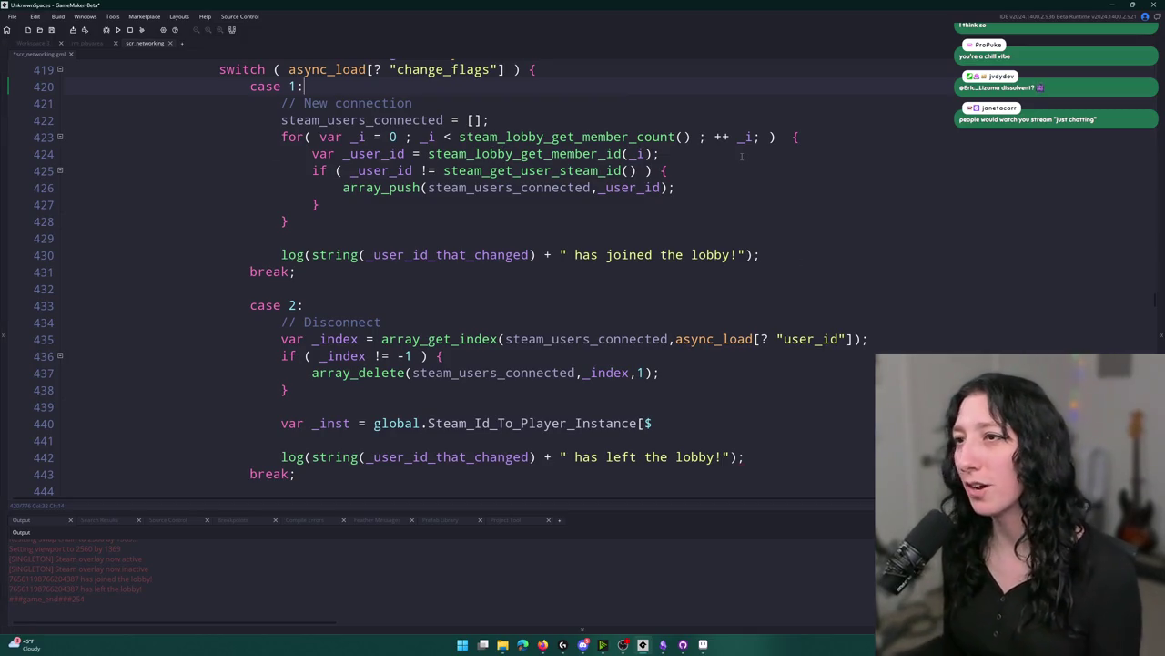
Review how steam_users_connected, _user_id and async_load's user_id key are used in the disconnect code.
{"action": "scroll", "coordinate": [189, 143], "scroll_direction": "up", "scroll_amount": 1}
{"action": "left_click", "coordinate": [491, 156]}
{"action": "scroll", "coordinate": [691, 300], "scroll_direction": "down", "scroll_amount": 1}
{"action": "left_click", "coordinate": [652, 424]}
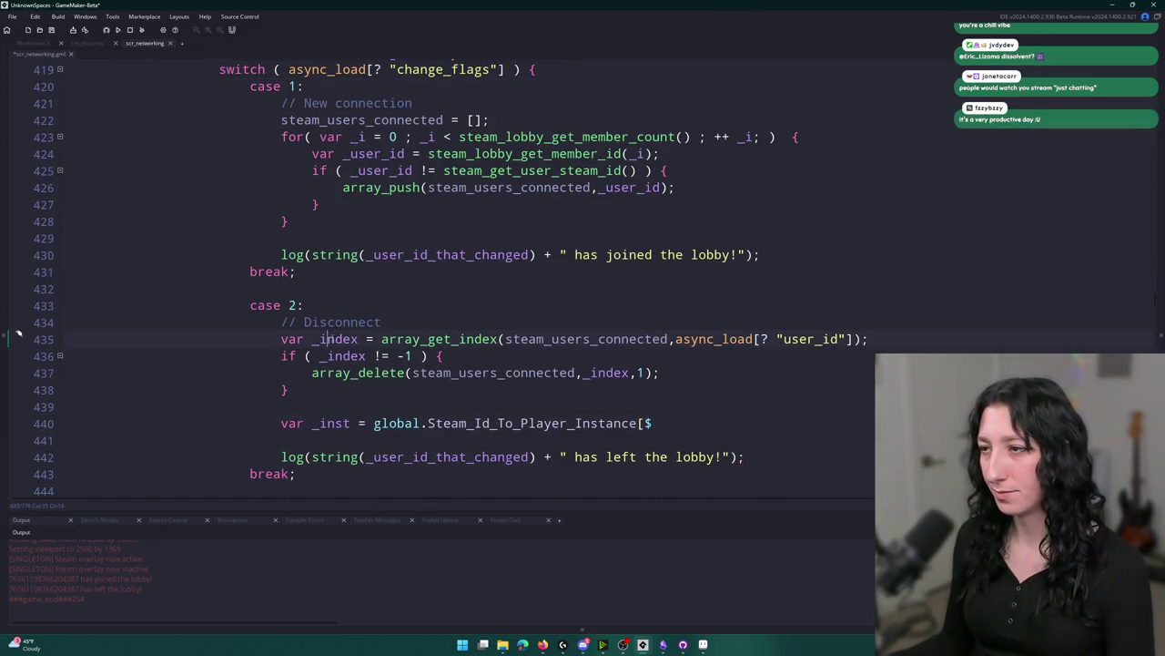
{"action": "left_click", "coordinate": [675, 338]}
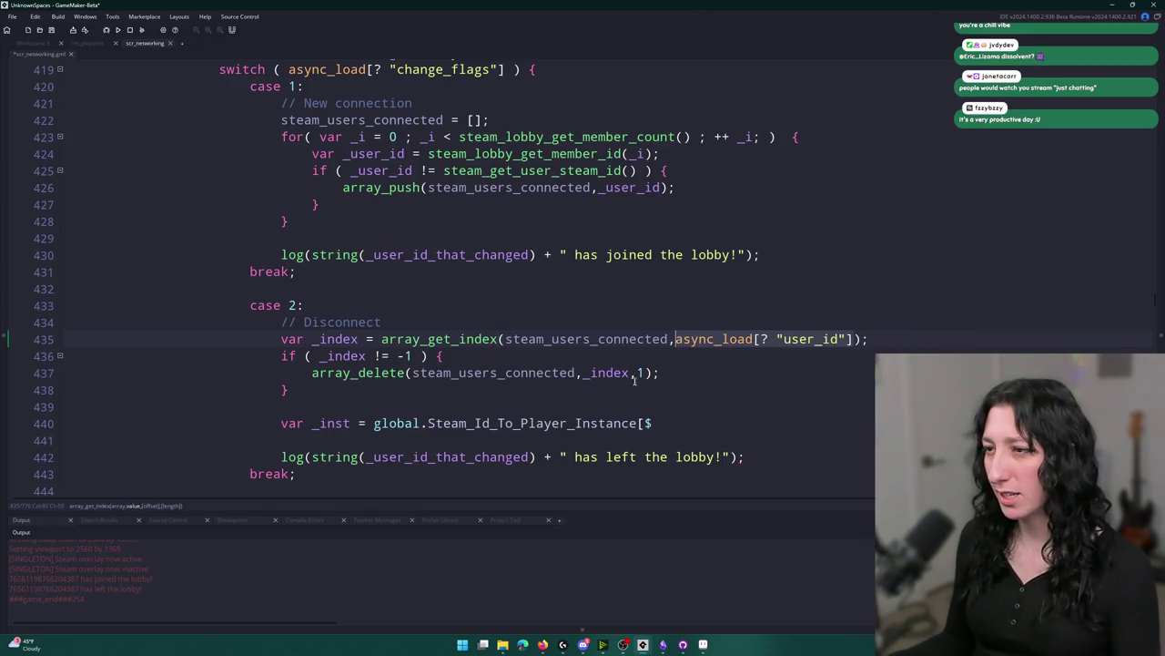
{"action": "left_click", "coordinate": [669, 339]}
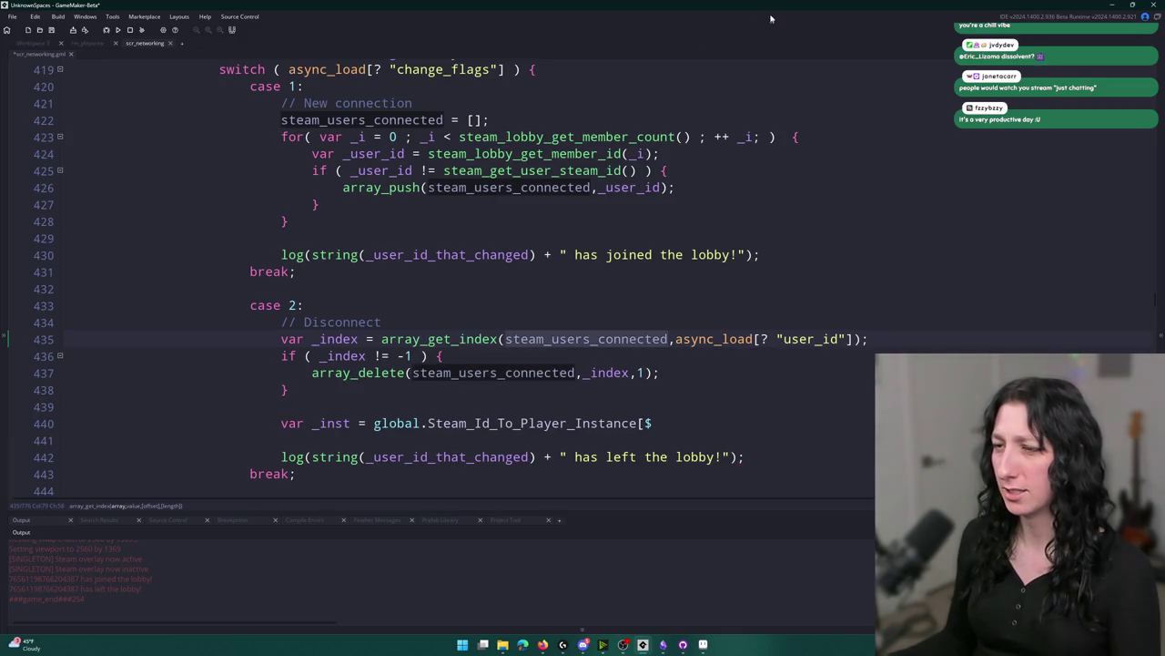
{"action": "scroll", "coordinate": [753, 402], "scroll_direction": "up", "scroll_amount": 1}
{"action": "scroll", "coordinate": [823, 375], "scroll_direction": "up", "scroll_amount": 1}
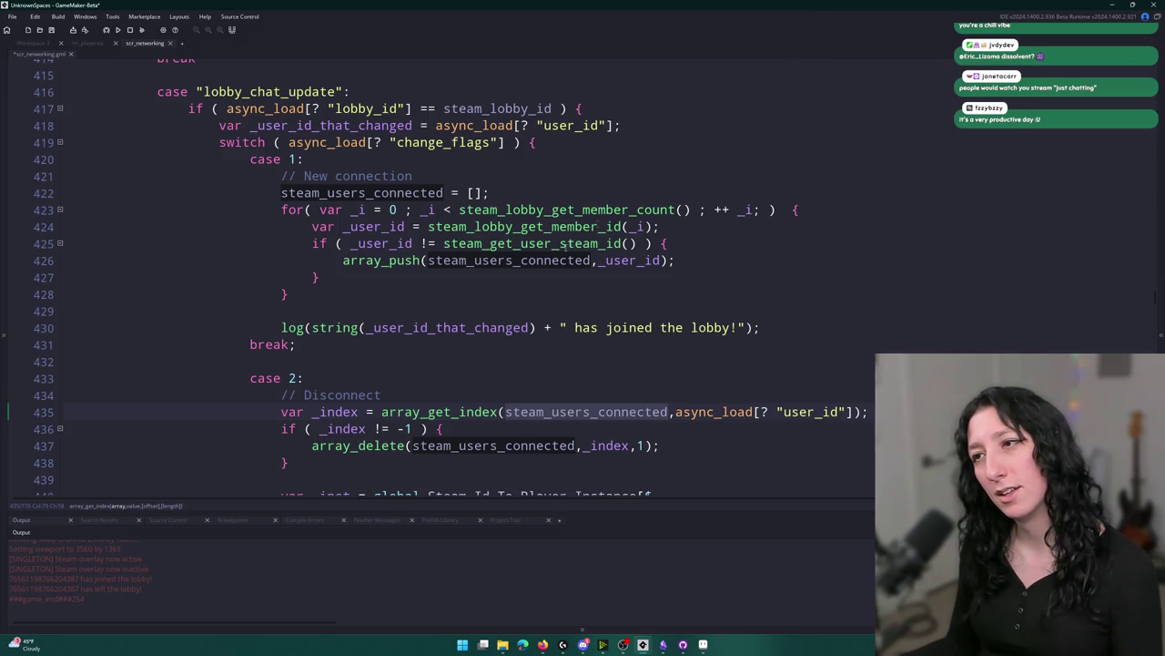
{"action": "left_click", "coordinate": [592, 260]}
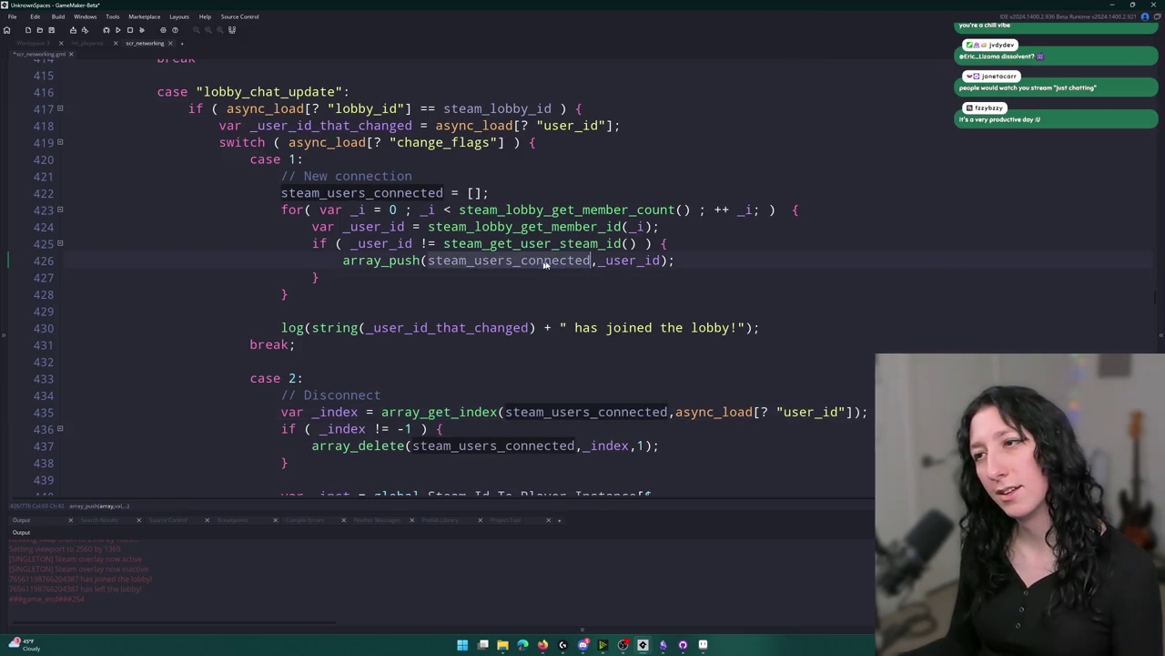
{"action": "left_click", "coordinate": [422, 243]}
{"action": "left_click", "coordinate": [541, 415]}
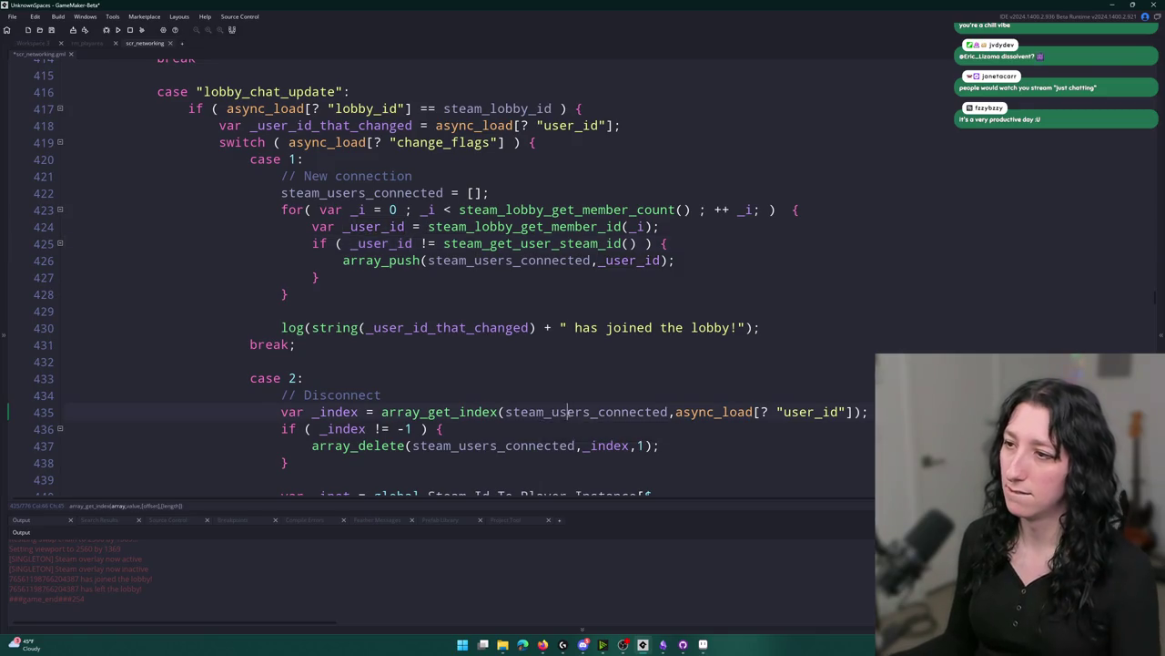
{"action": "scroll", "coordinate": [701, 364], "scroll_direction": "down", "scroll_amount": 2}
{"action": "left_click", "coordinate": [845, 321]}
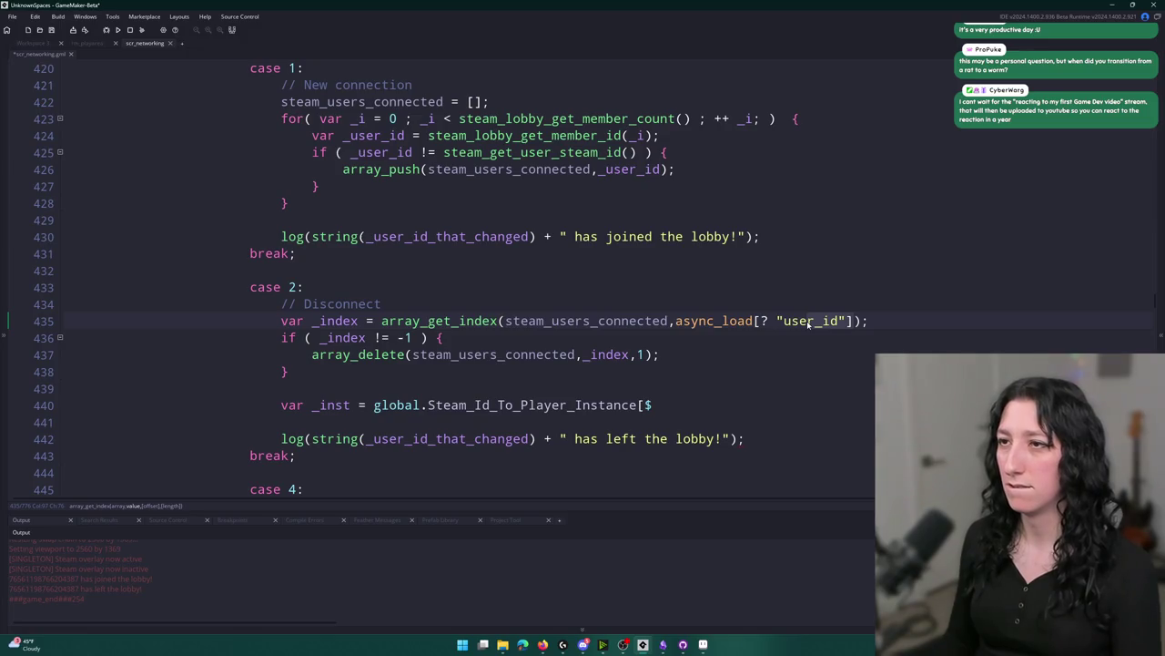
{"action": "left_click", "coordinate": [677, 323]}
{"action": "left_click", "coordinate": [653, 339]}
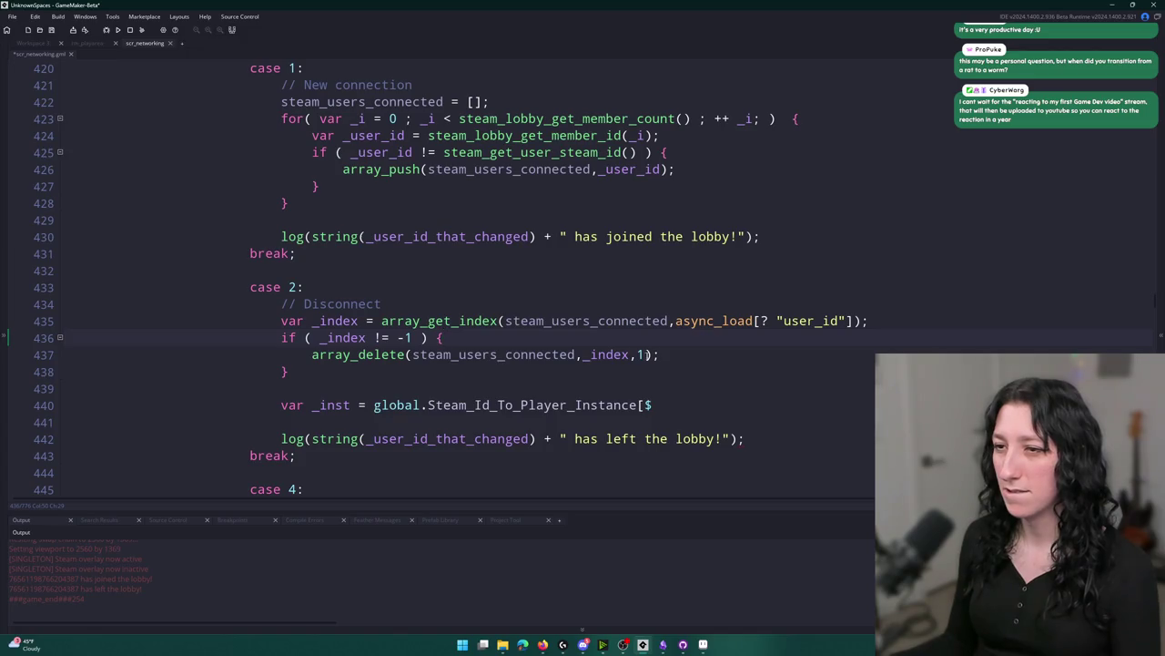
Key the lookup with _user_id_that_changed and add instance_destroy() on the next line.
{"action": "double_click", "coordinate": [499, 438]}
{"action": "key", "text": "ctrl+c"}
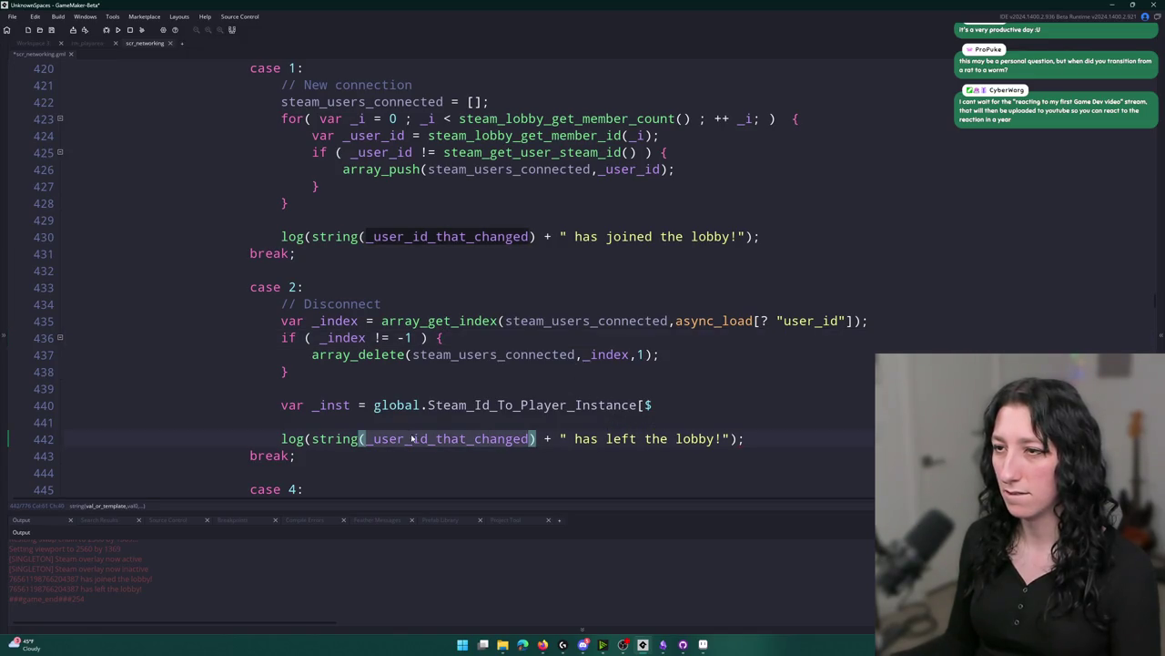
{"action": "scroll", "coordinate": [406, 438], "scroll_direction": "up", "scroll_amount": 4}
{"action": "scroll", "coordinate": [628, 387], "scroll_direction": "down", "scroll_amount": 4}
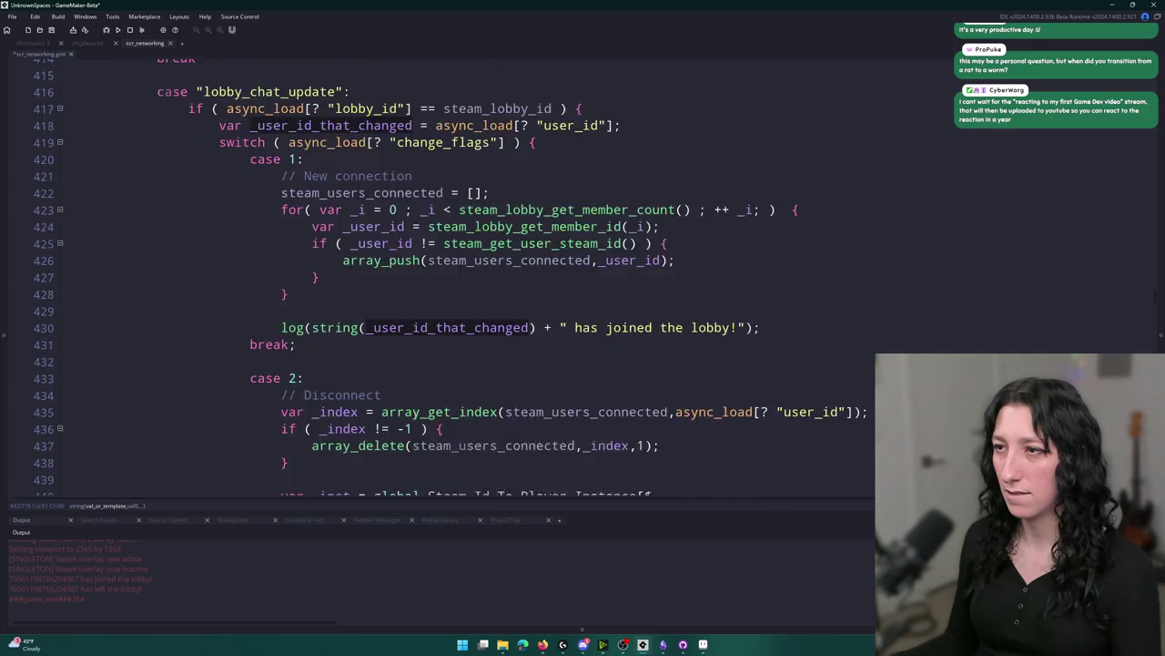
{"action": "left_click", "coordinate": [670, 389]}
{"action": "key", "text": "ctrl+v"}
{"action": "type", "text": "]"}
{"action": "key", "text": "Return"}
{"action": "type", "text": "instance_destroy("}
{"action": "key", "text": "ctrl+v"}
{"action": "key", "text": "ctrl+z"}
{"action": "type", "text": ")"}
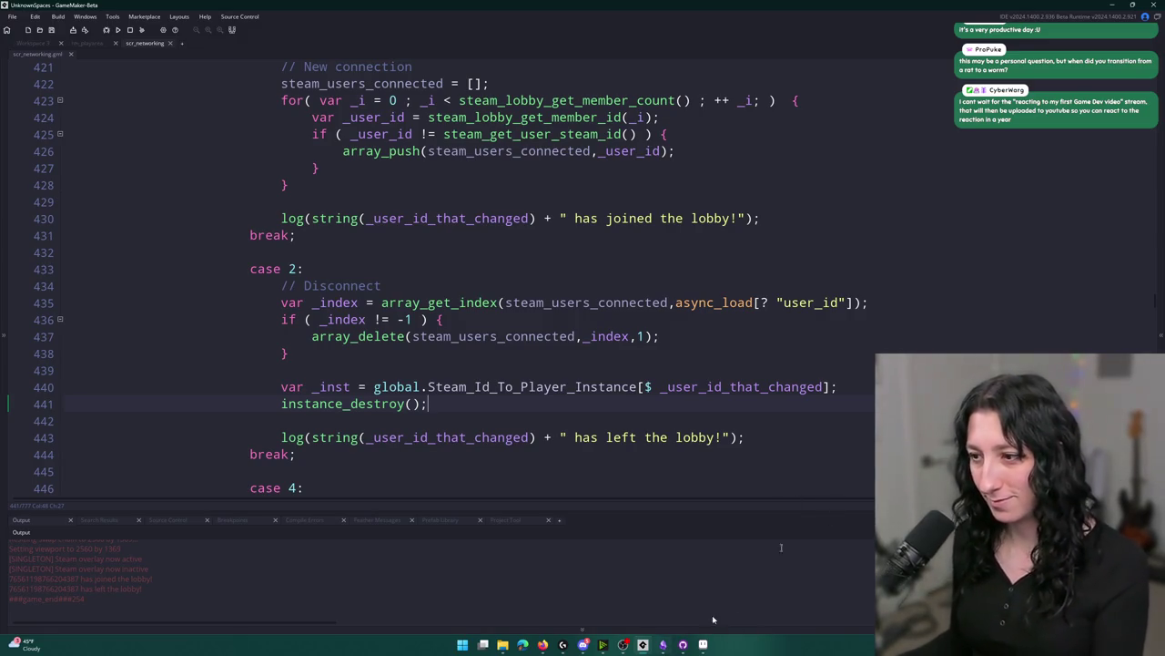
Commit the scr_networking.gml change to main in GitHub Desktop and push to origin.
{"action": "left_click", "coordinate": [683, 643]}
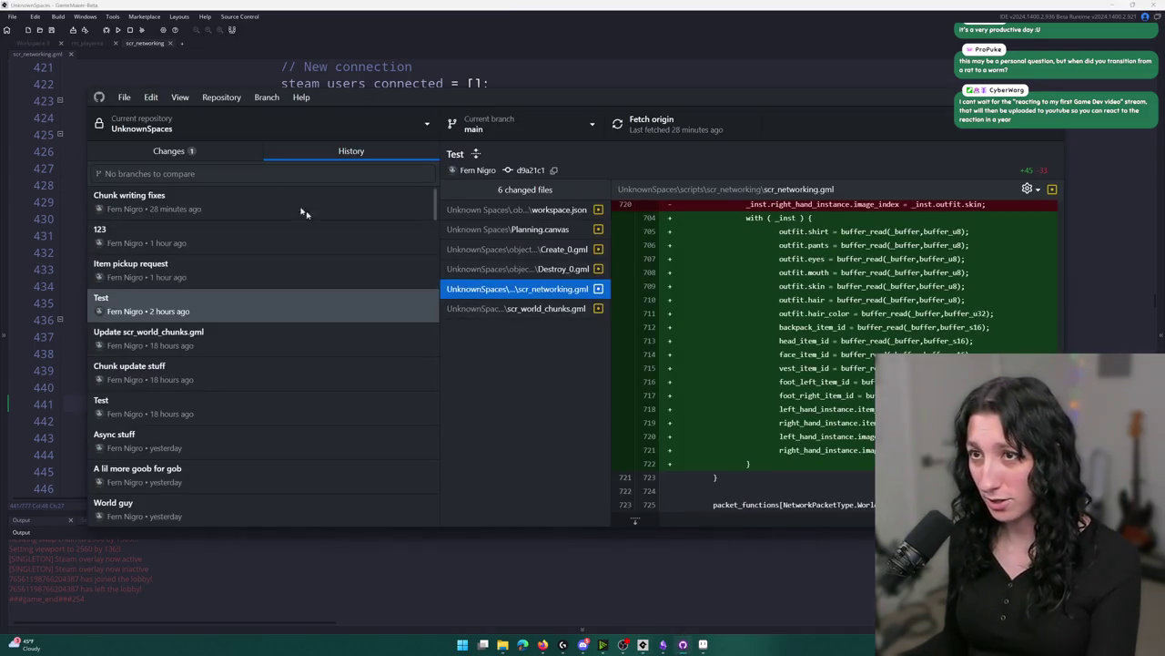
{"action": "left_click", "coordinate": [168, 150]}
{"action": "left_click", "coordinate": [263, 511]}
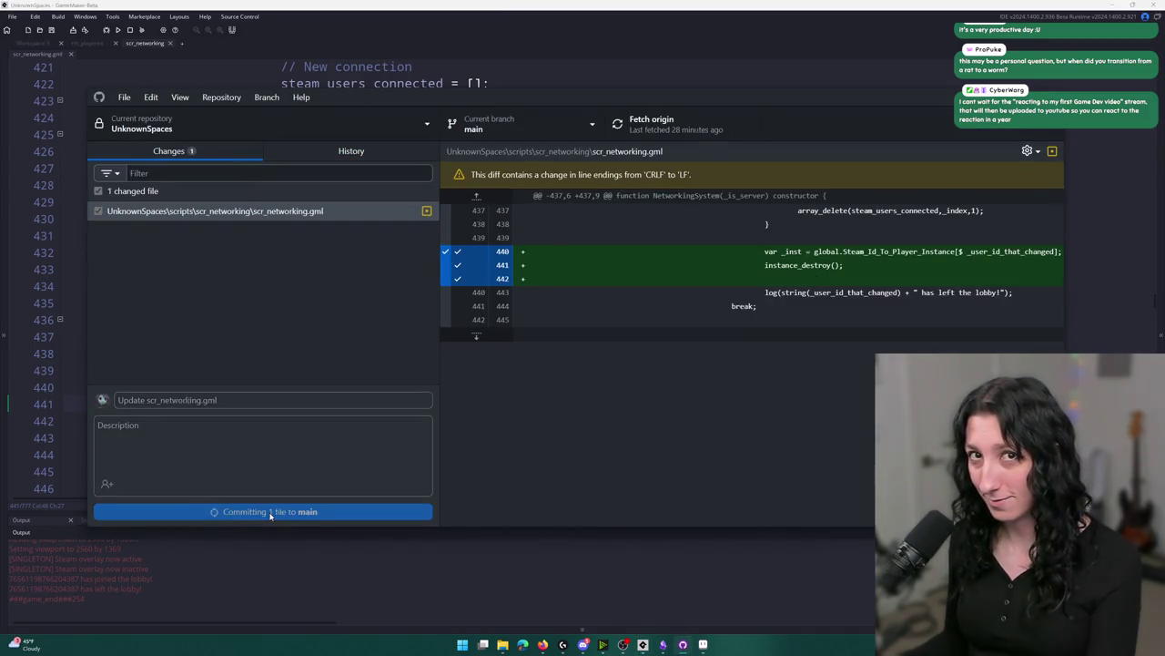
{"action": "left_click", "coordinate": [678, 130]}
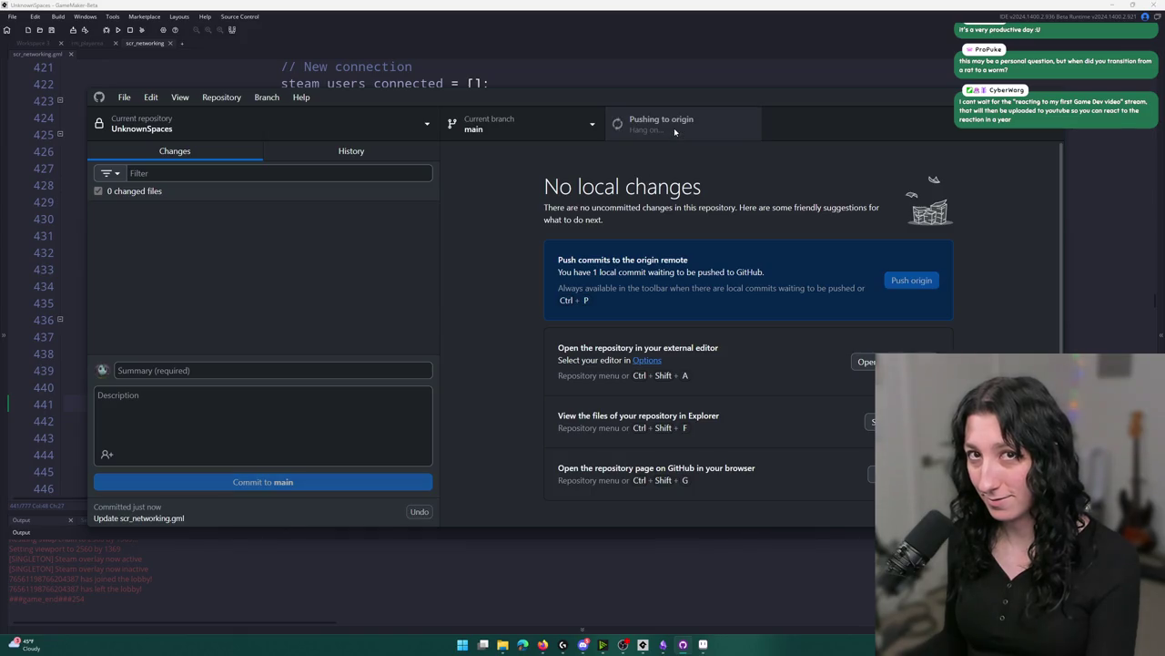
Return to GameMaker's scr_networking script and build and run the game with F5.
{"action": "left_click", "coordinate": [679, 7]}
{"action": "left_click", "coordinate": [523, 152]}
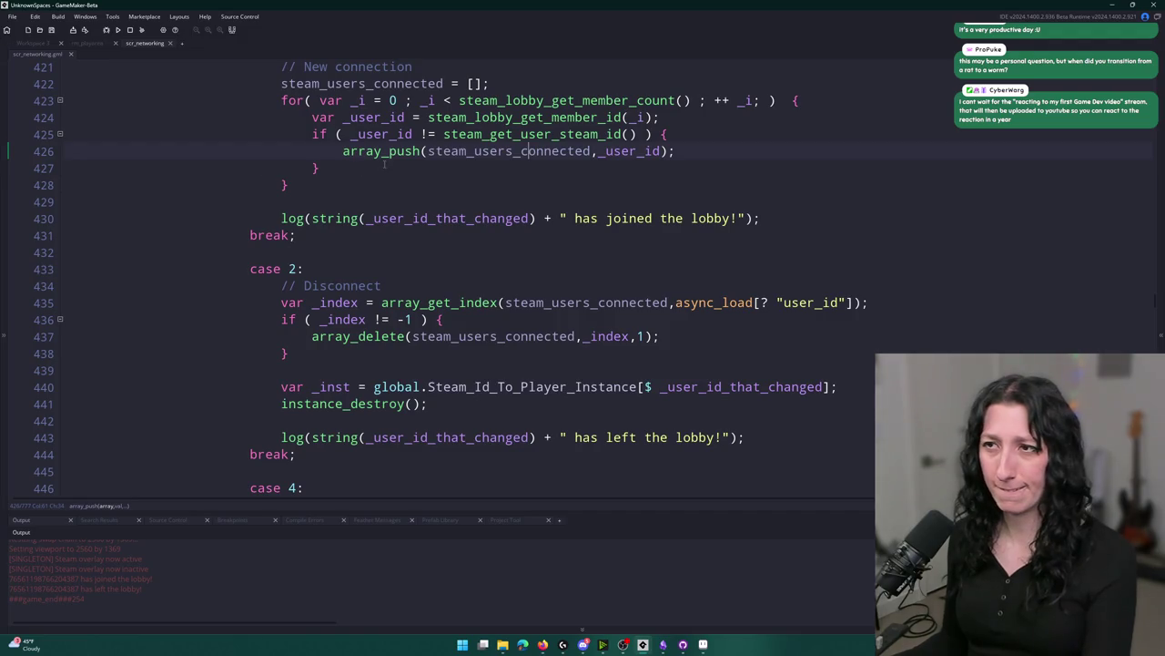
{"action": "key", "text": "F5"}
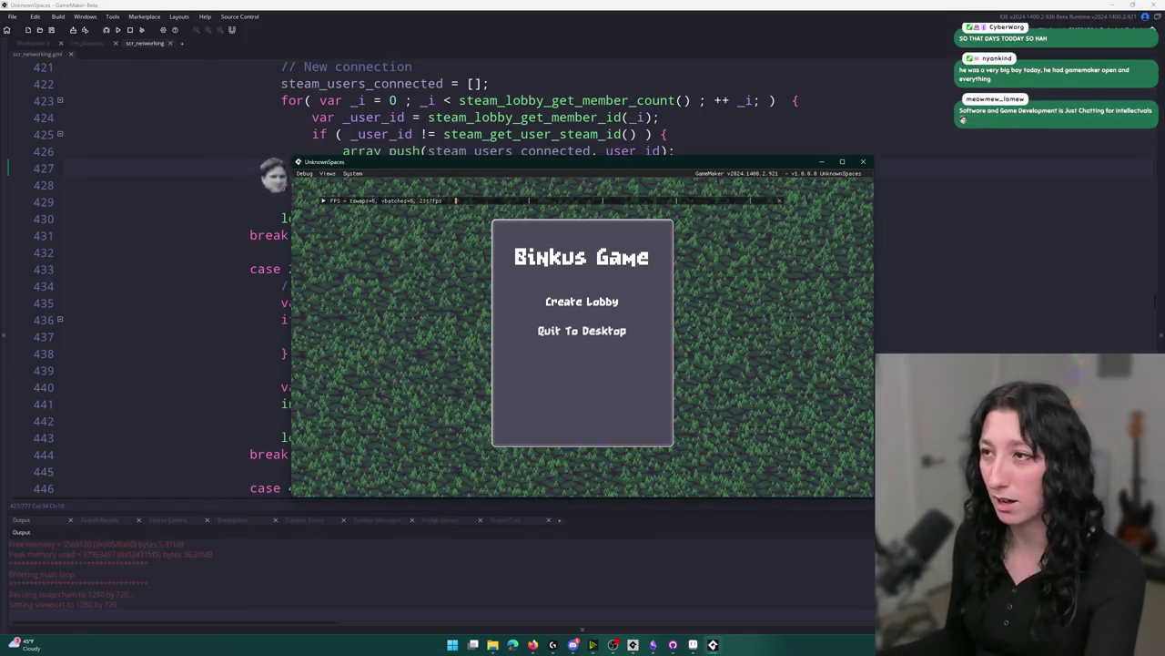
Maximize the launched Binkus Game window to fill the screen.
{"action": "double_click", "coordinate": [368, 164]}
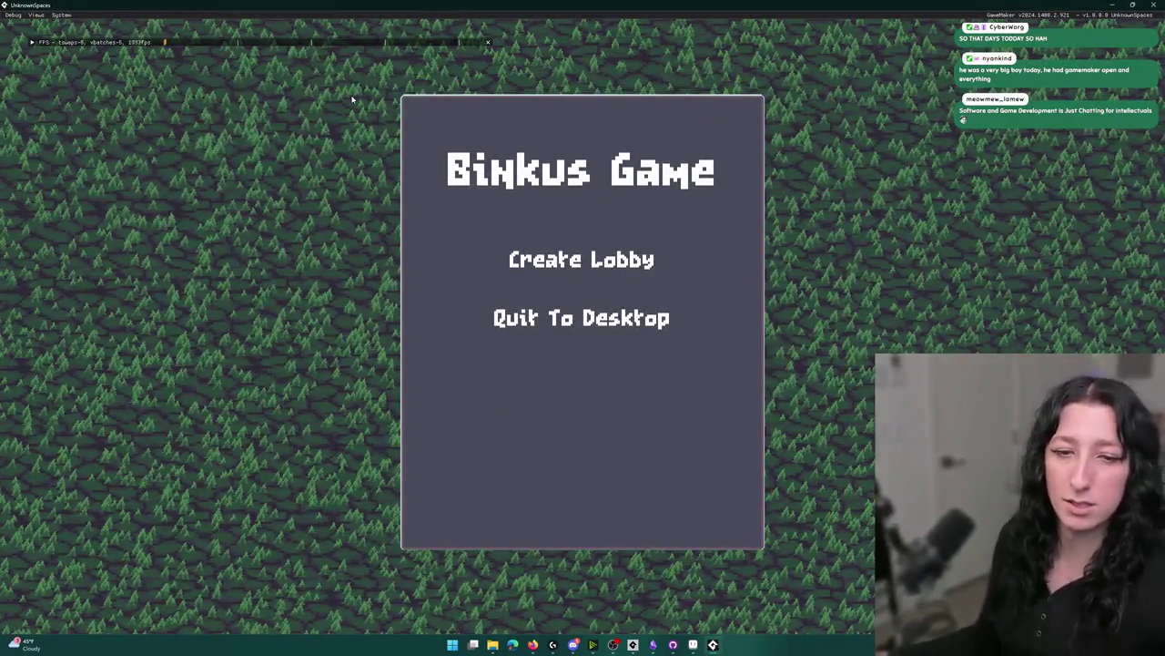
Create a lobby, close the Steam invite overlay, and equip the blade tool with key 1.
{"action": "left_click", "coordinate": [599, 255]}
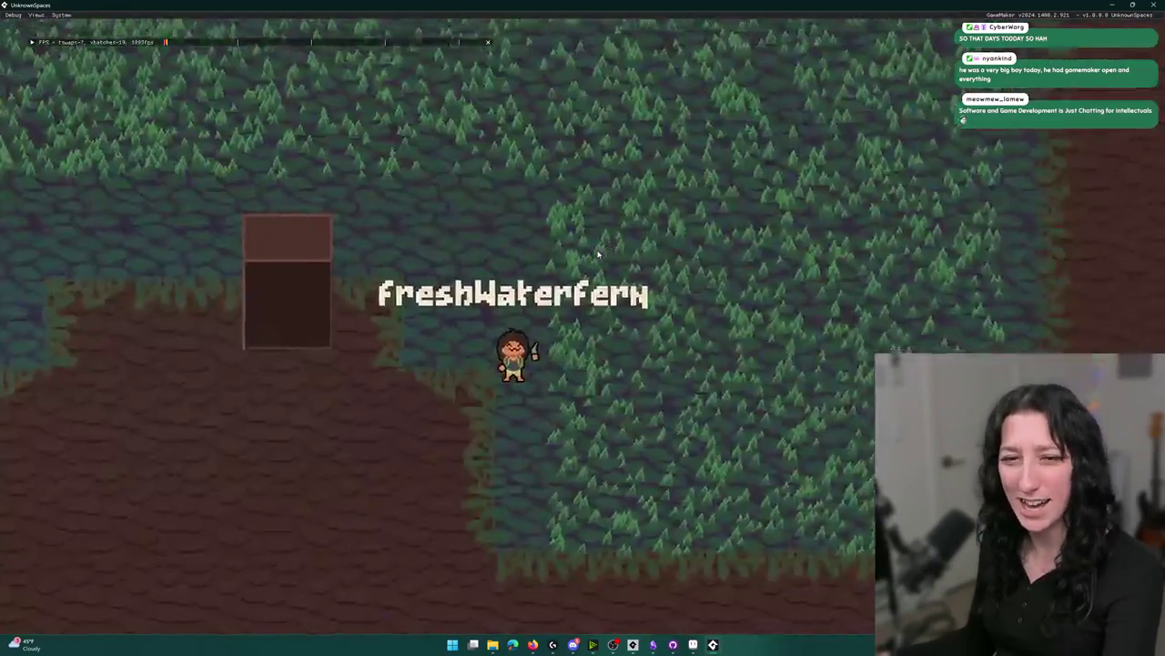
{"action": "key", "text": "shift+Tab"}
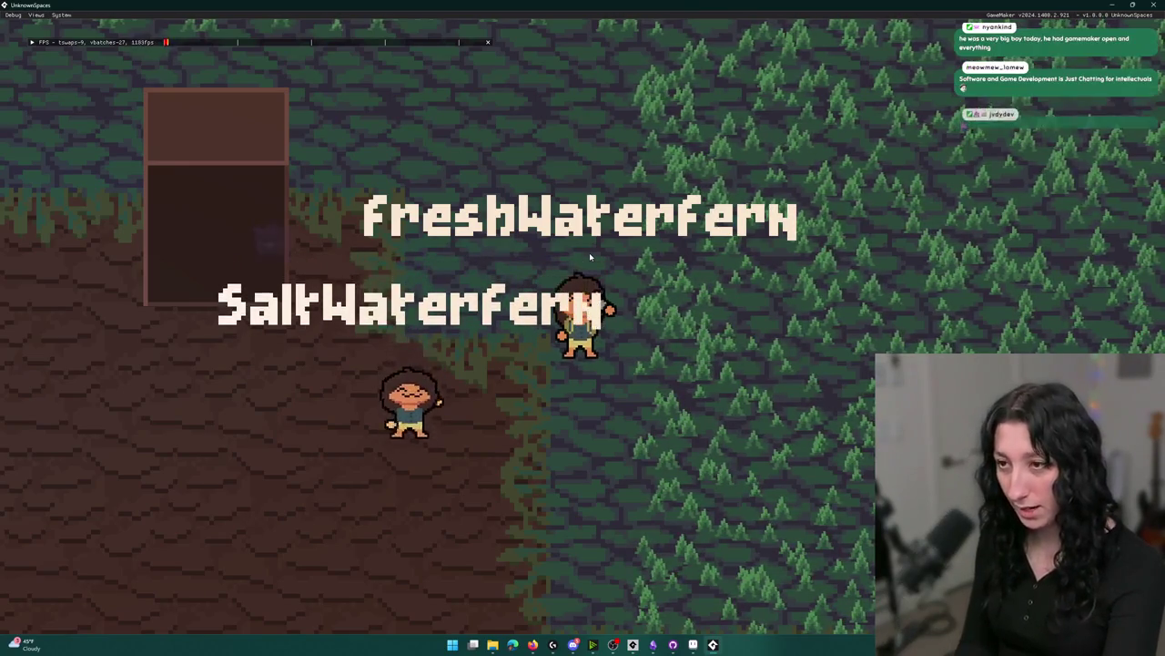
{"action": "key", "text": "1"}
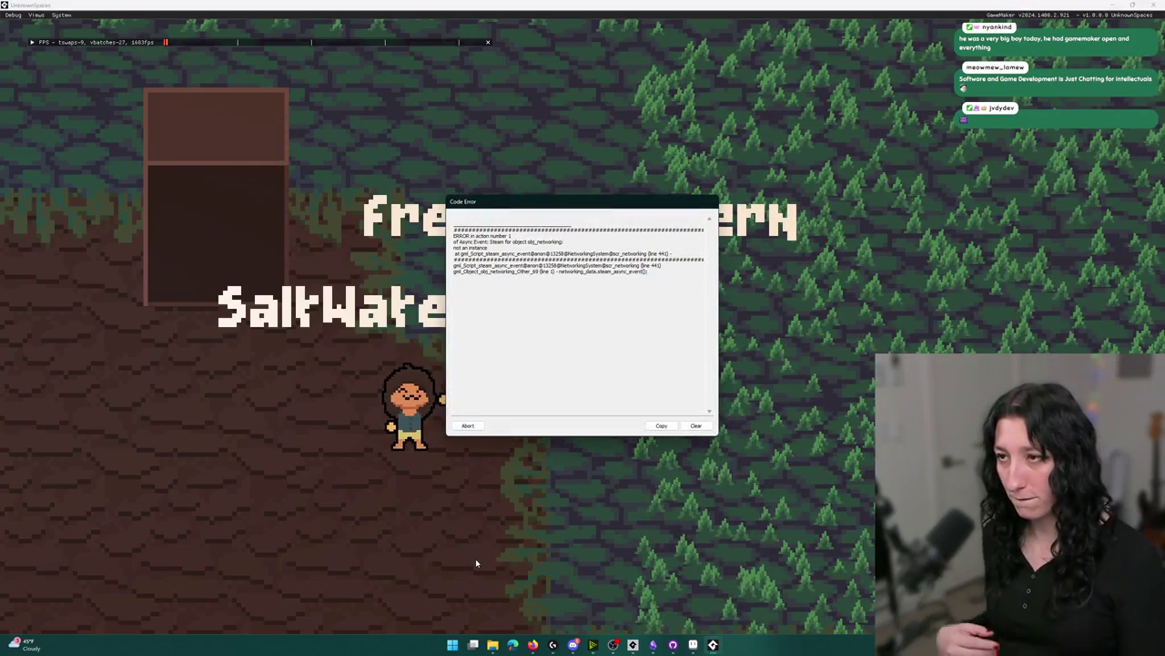
Abort the crashed game, find the 'not an instance' error in Output, and jump to line 440.
{"action": "left_click", "coordinate": [465, 425]}
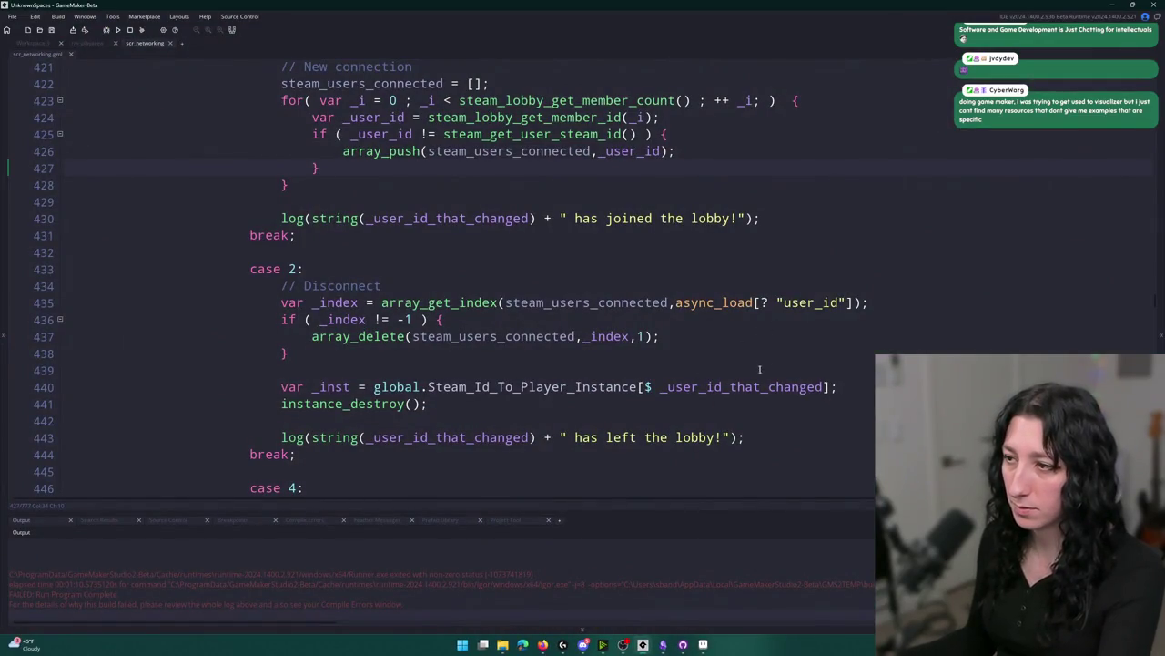
{"action": "scroll", "coordinate": [451, 563], "scroll_direction": "up", "scroll_amount": 3}
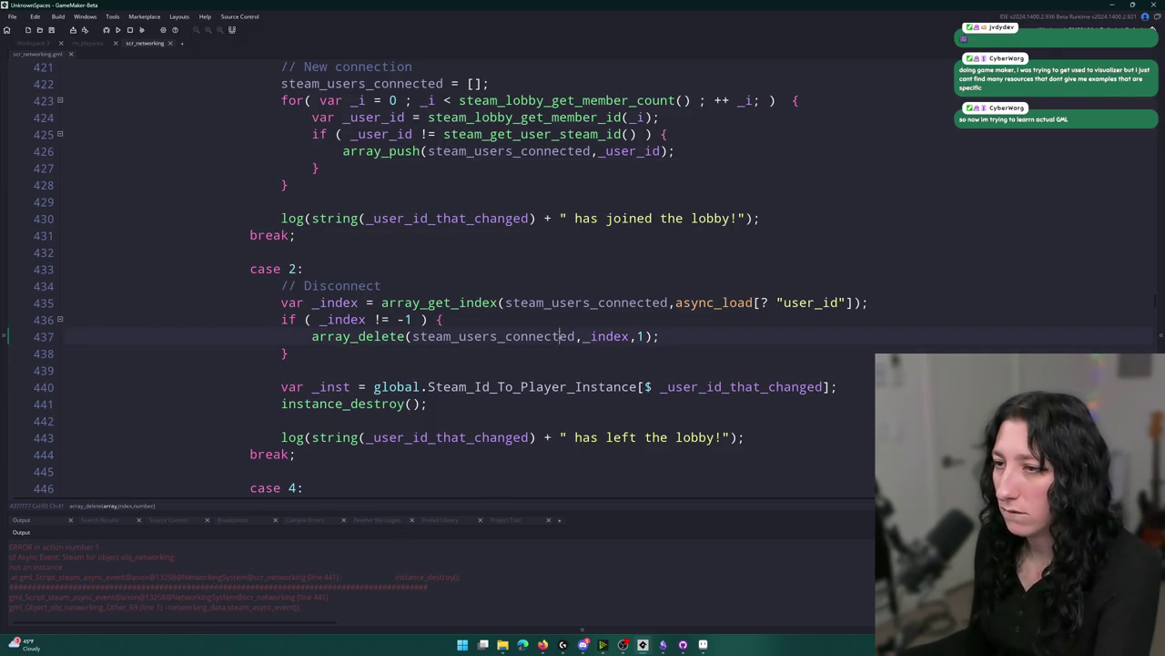
{"action": "left_click", "coordinate": [697, 387]}
{"action": "scroll", "coordinate": [697, 387], "scroll_direction": "up", "scroll_amount": 2}
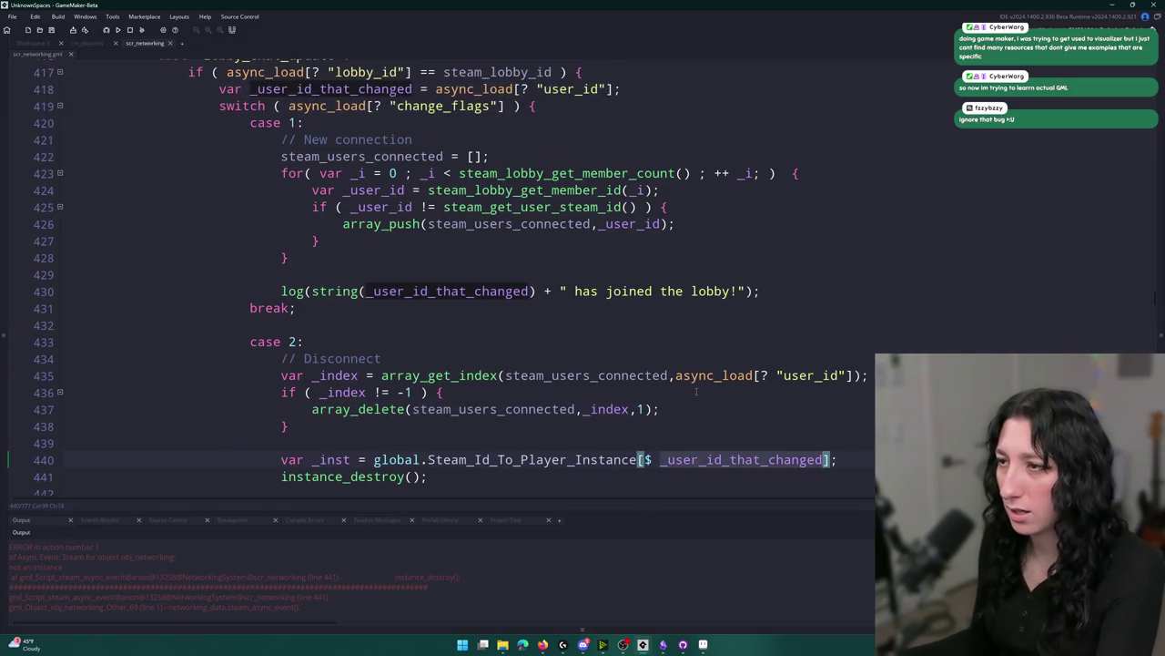
Change line 441 to instance_destroy(_inst) and rebuild the game with F5.
{"action": "scroll", "coordinate": [696, 392], "scroll_direction": "down", "scroll_amount": 2}
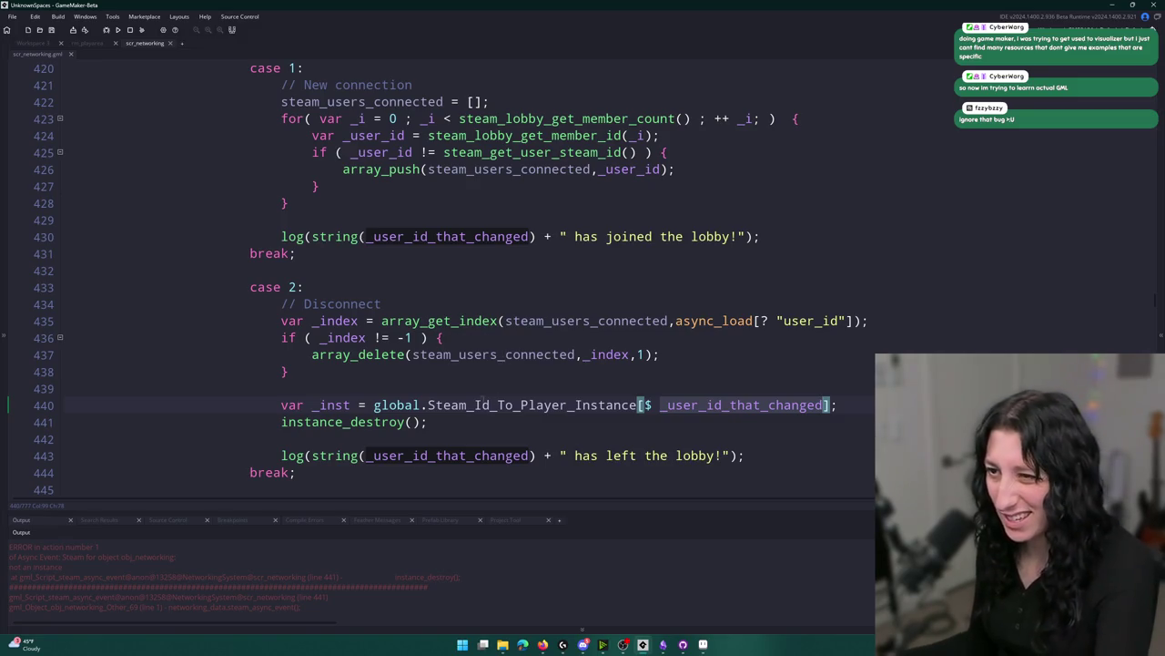
{"action": "left_click", "coordinate": [349, 405]}
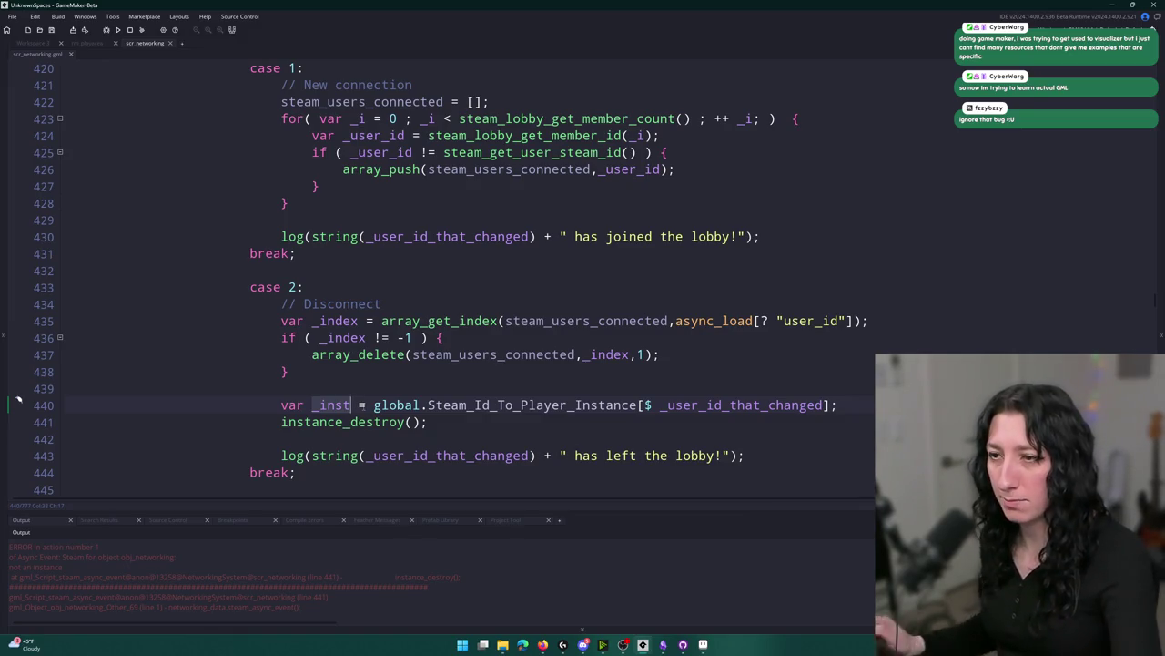
{"action": "type", "text": "6"}
{"action": "mouse_move", "coordinate": [345, 326]}
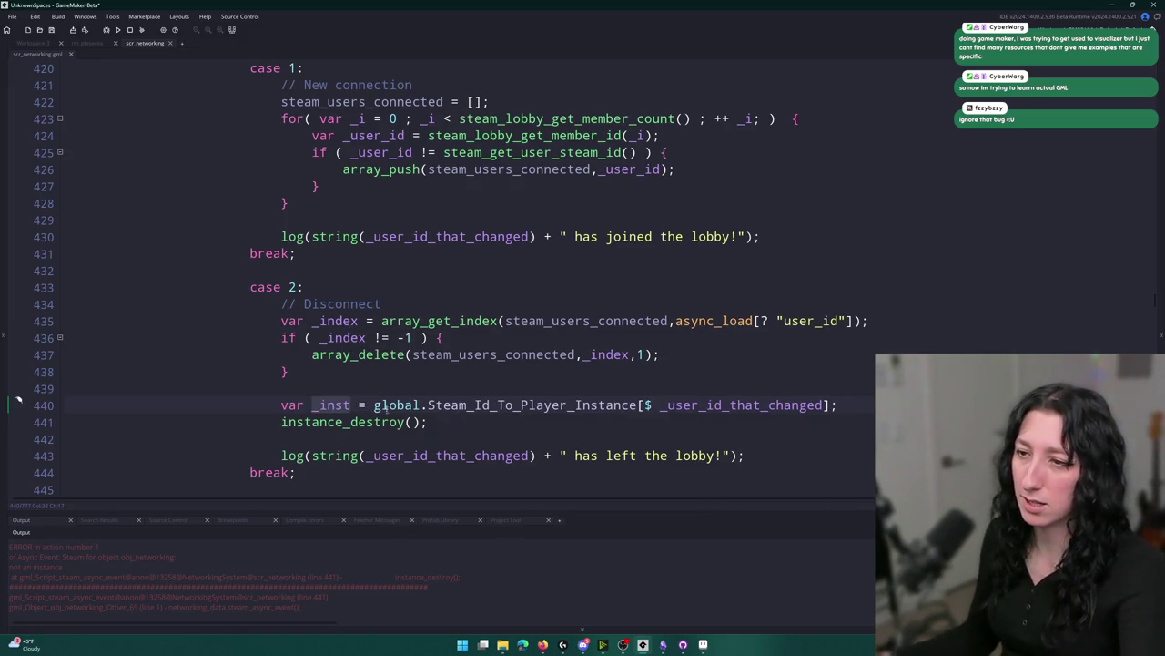
{"action": "left_click", "coordinate": [412, 422]}
{"action": "type", "text": "_inst"}
{"action": "left_click", "coordinate": [837, 405]}
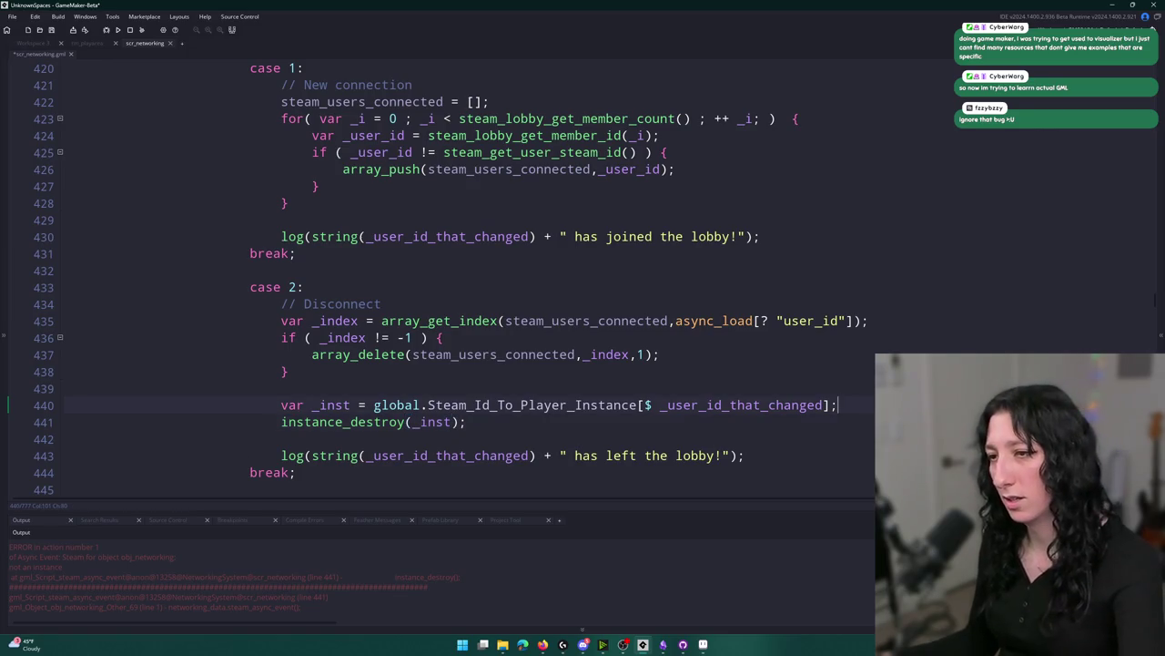
{"action": "key", "text": "F5"}
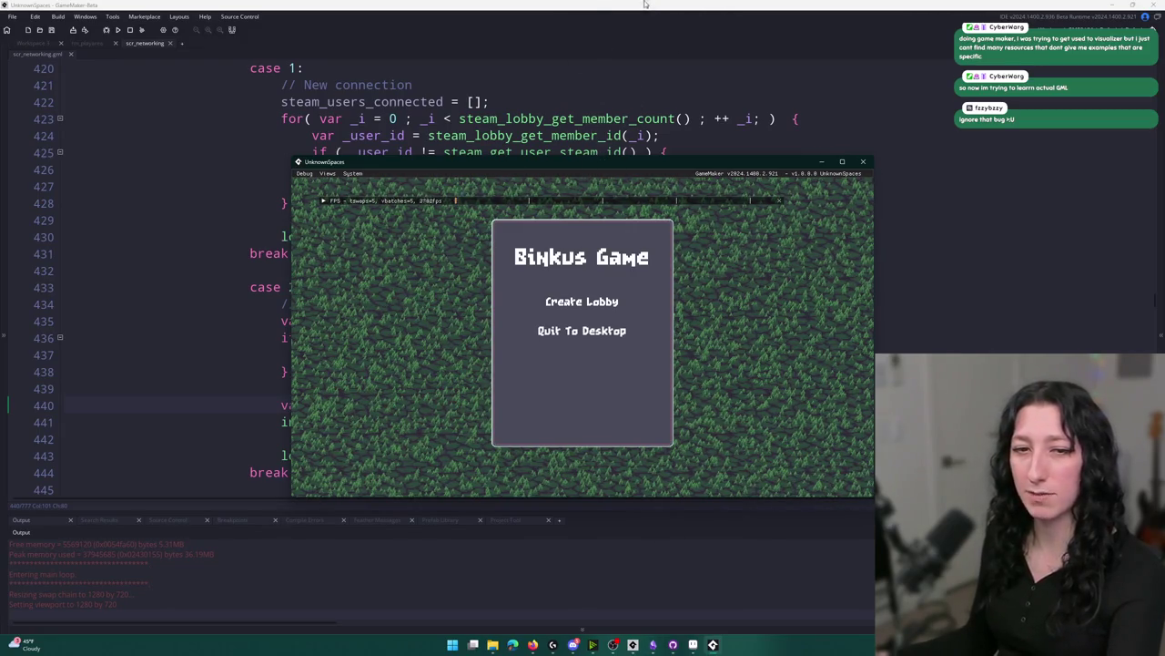
Maximize the game window, create a lobby and dismiss the Steam friend invite overlay.
{"action": "double_click", "coordinate": [461, 168]}
{"action": "left_click", "coordinate": [529, 264]}
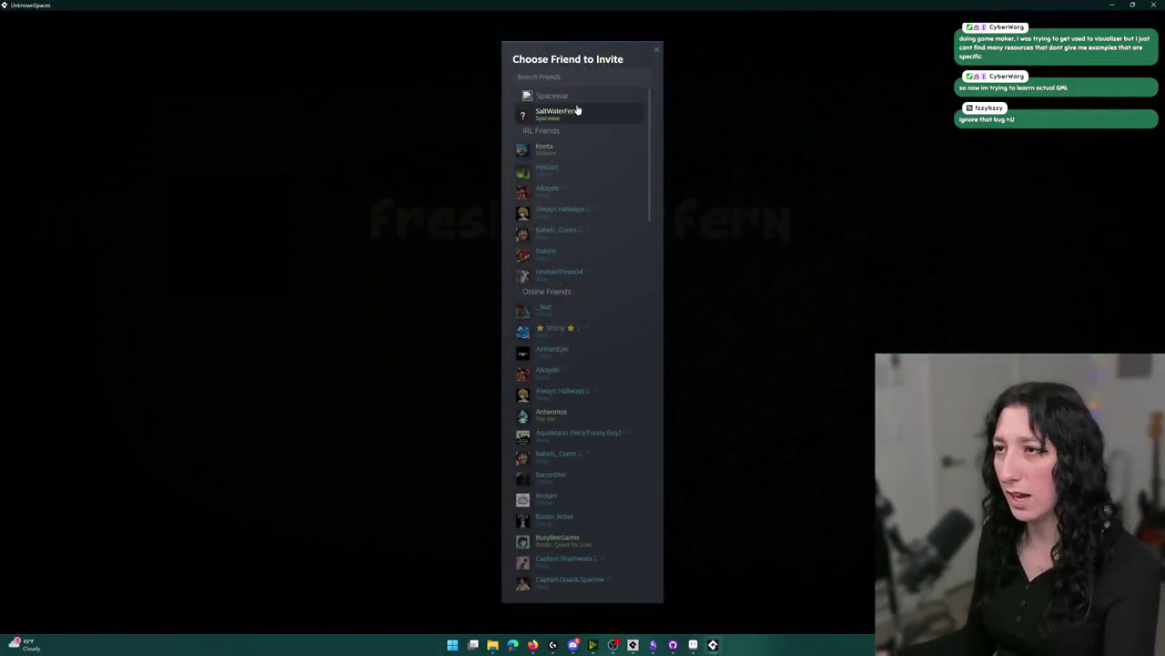
{"action": "left_click", "coordinate": [577, 109]}
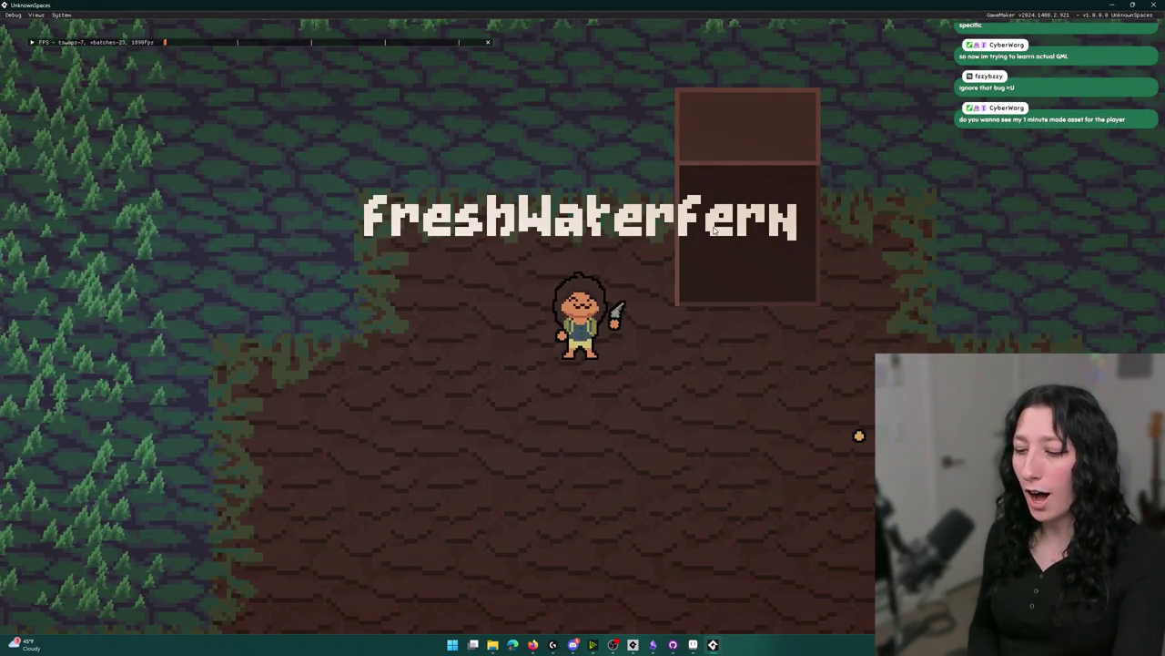
Walk the player around the world with D, S and A.
{"action": "key", "text": "d"}
{"action": "key", "text": "s"}
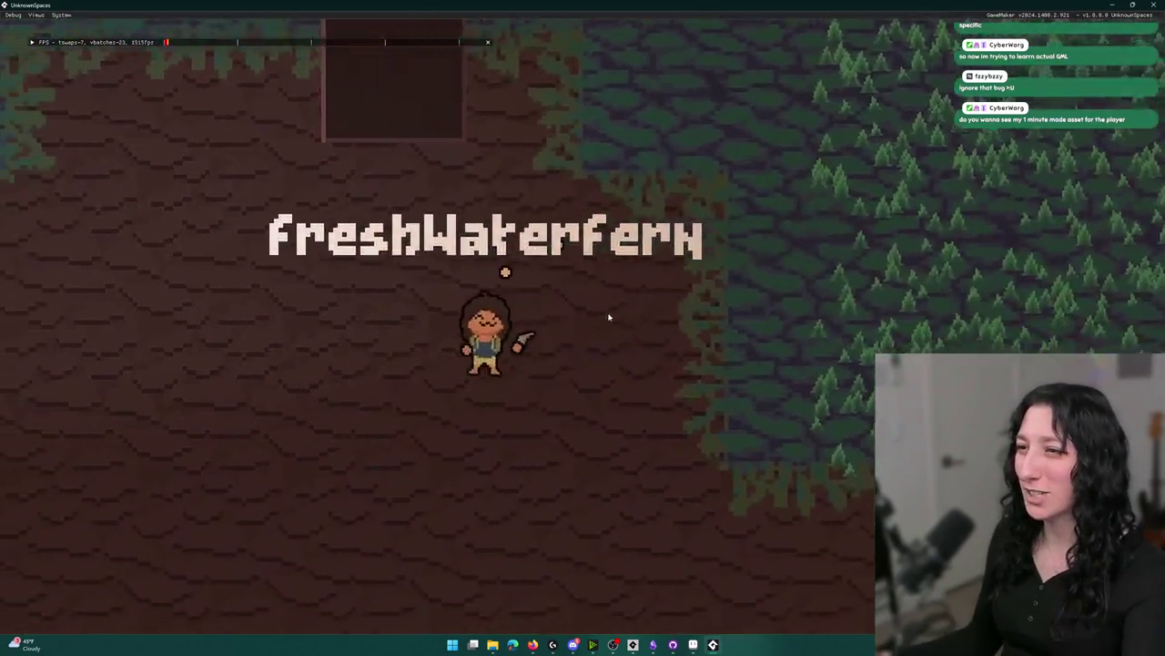
{"action": "key", "text": "a"}
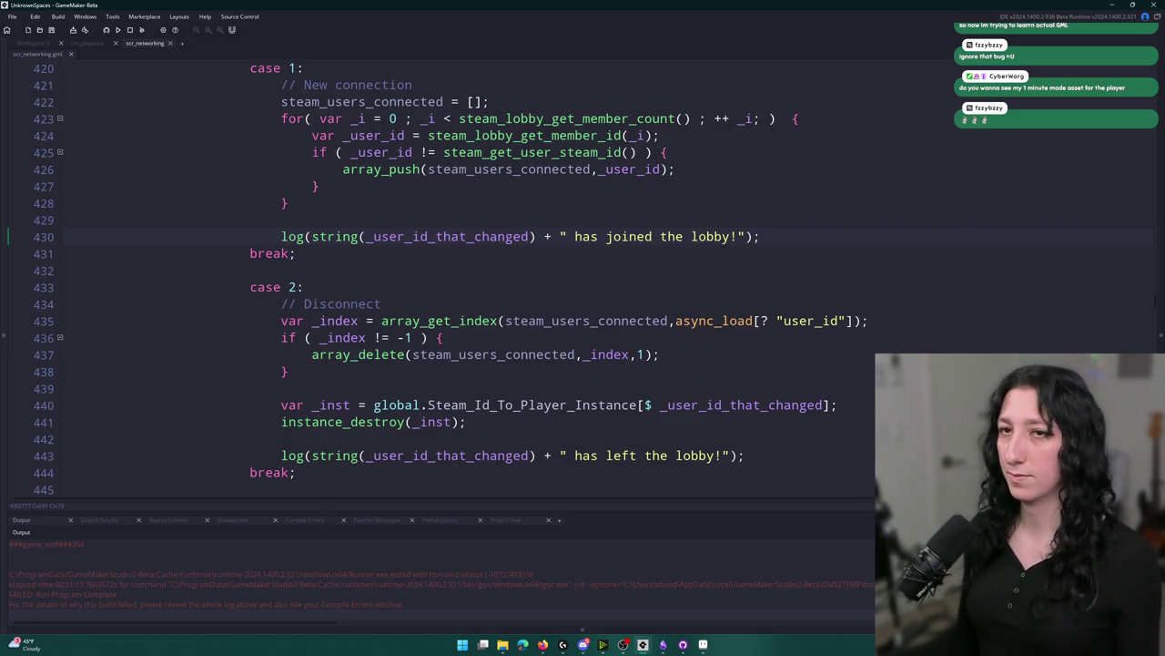
Inspect the networking code around the lobby_chat_update case near lines 416–426.
{"action": "left_click", "coordinate": [312, 170]}
{"action": "scroll", "coordinate": [626, 242], "scroll_direction": "up", "scroll_amount": 3}
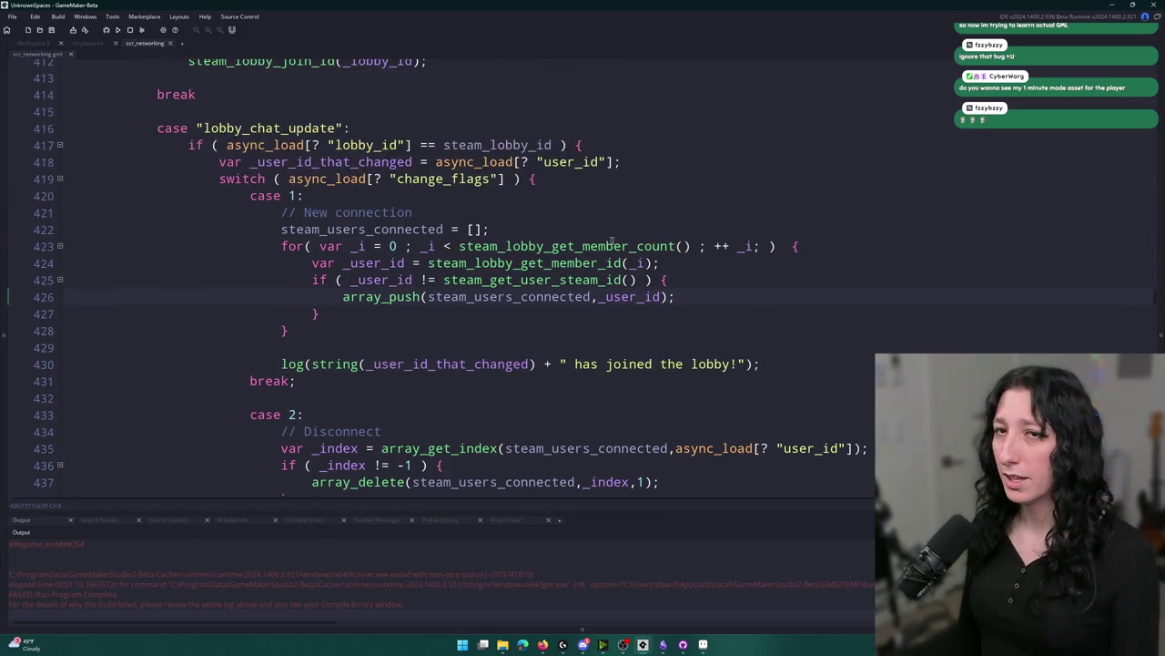
{"action": "left_click", "coordinate": [575, 162]}
{"action": "scroll", "coordinate": [575, 163], "scroll_direction": "up", "scroll_amount": 2}
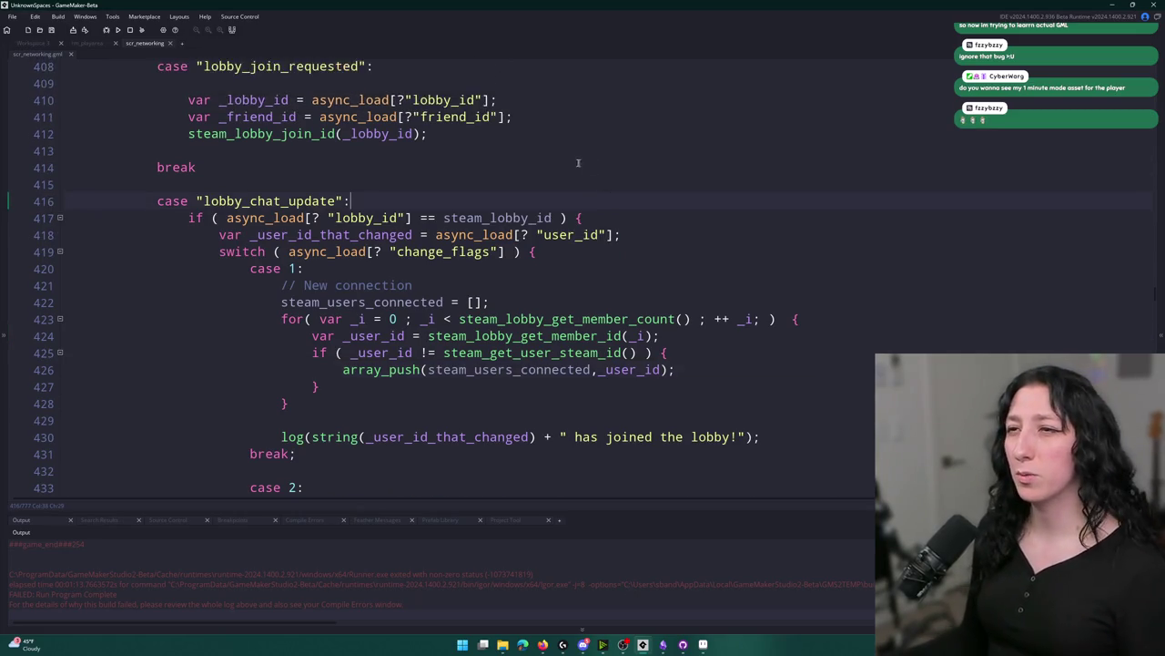
{"action": "scroll", "coordinate": [575, 163], "scroll_direction": "down", "scroll_amount": 6}
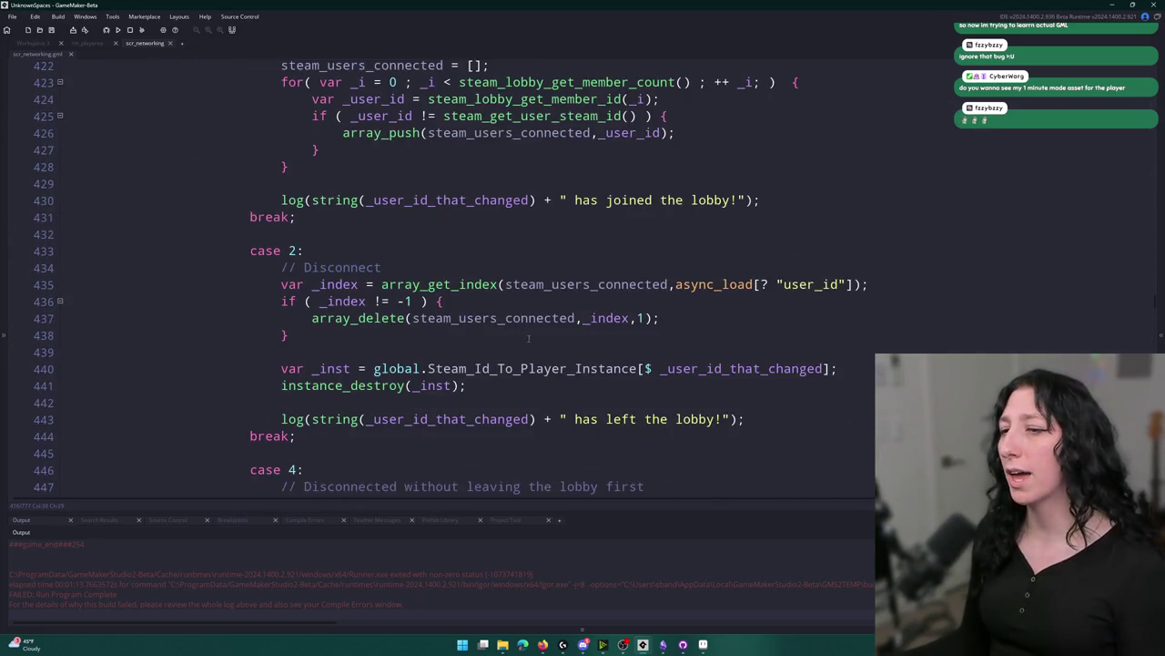
Find 'obj_pla' in the asset search and open the obj_player object.
{"action": "key", "text": "ctrl+t"}
{"action": "type", "text": "obj_pla"}
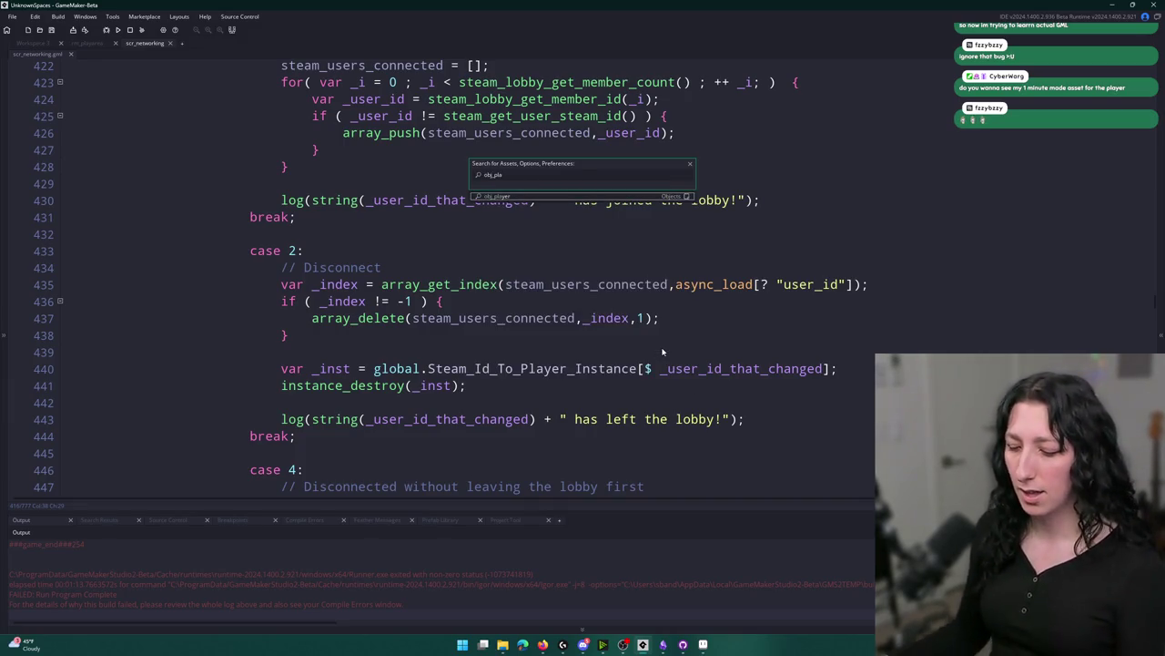
{"action": "left_click", "coordinate": [572, 197]}
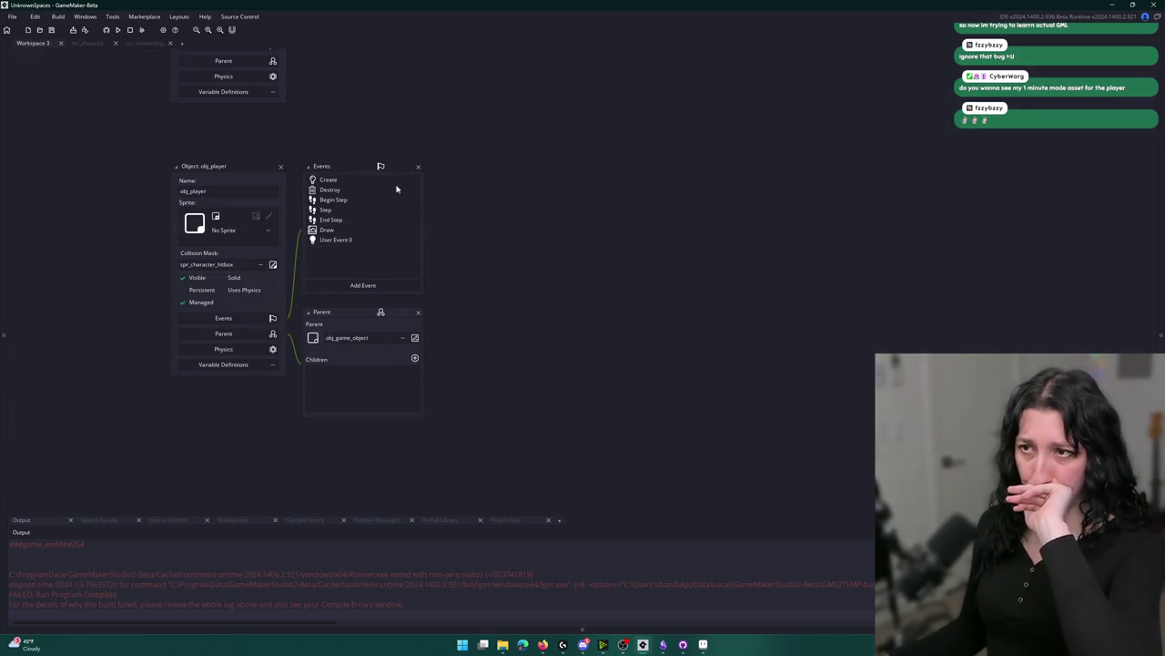
Search obj_player's Create code for 'hand' and grab the left_hand_instance variable name.
{"action": "left_click", "coordinate": [369, 191]}
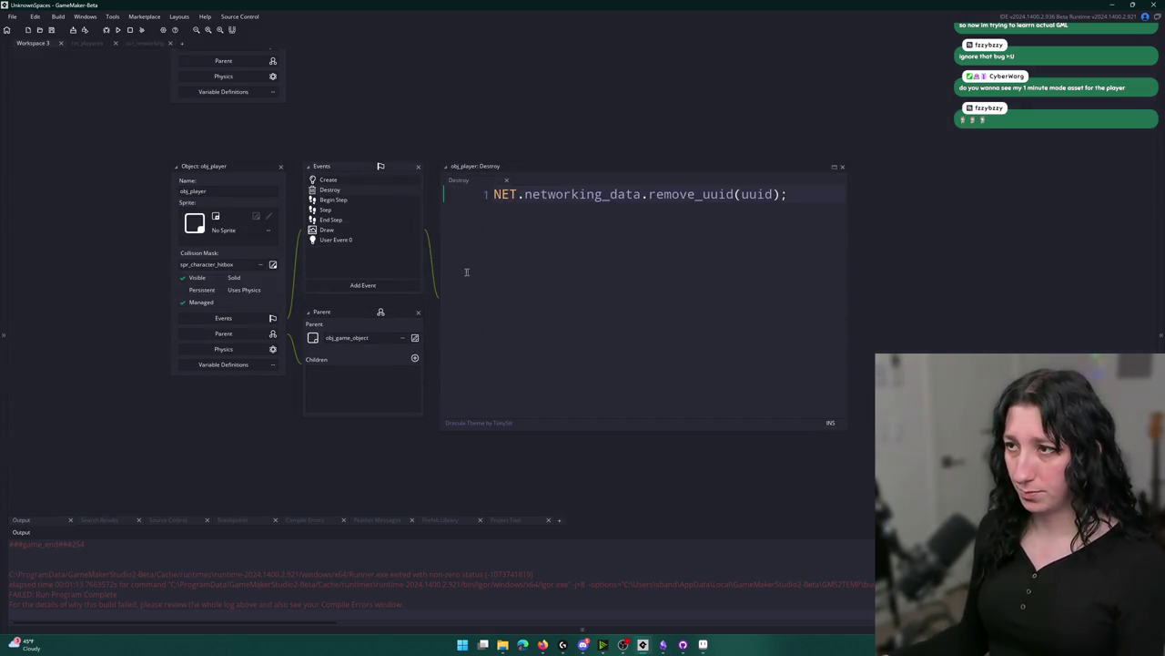
{"action": "left_click", "coordinate": [756, 194]}
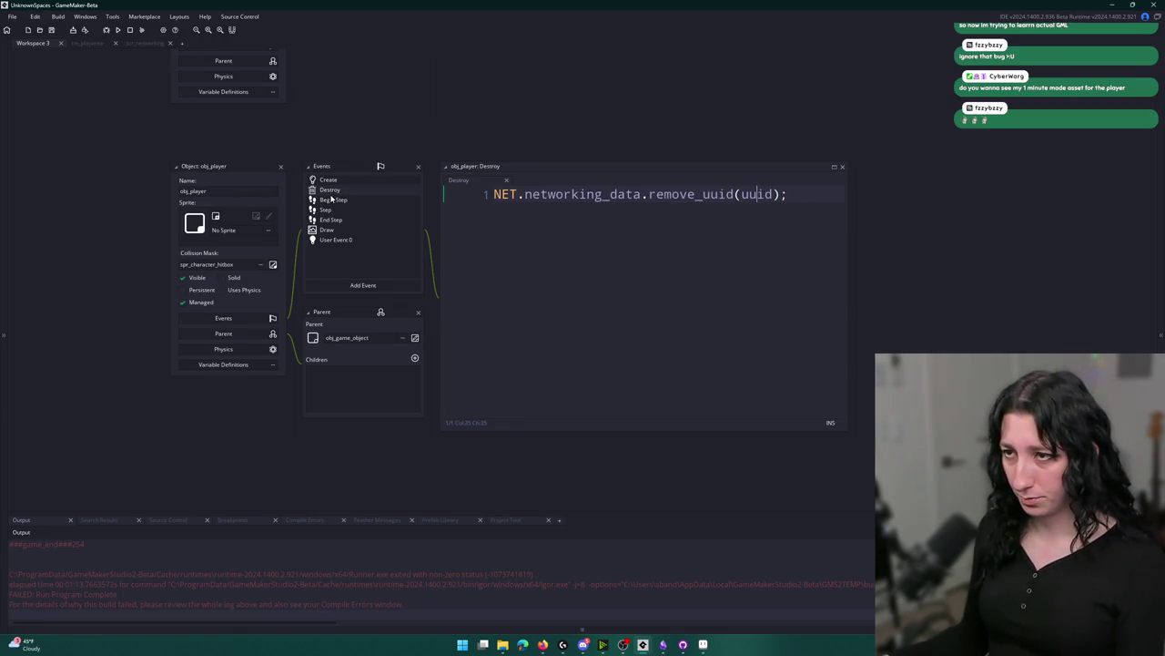
{"action": "left_click", "coordinate": [383, 180]}
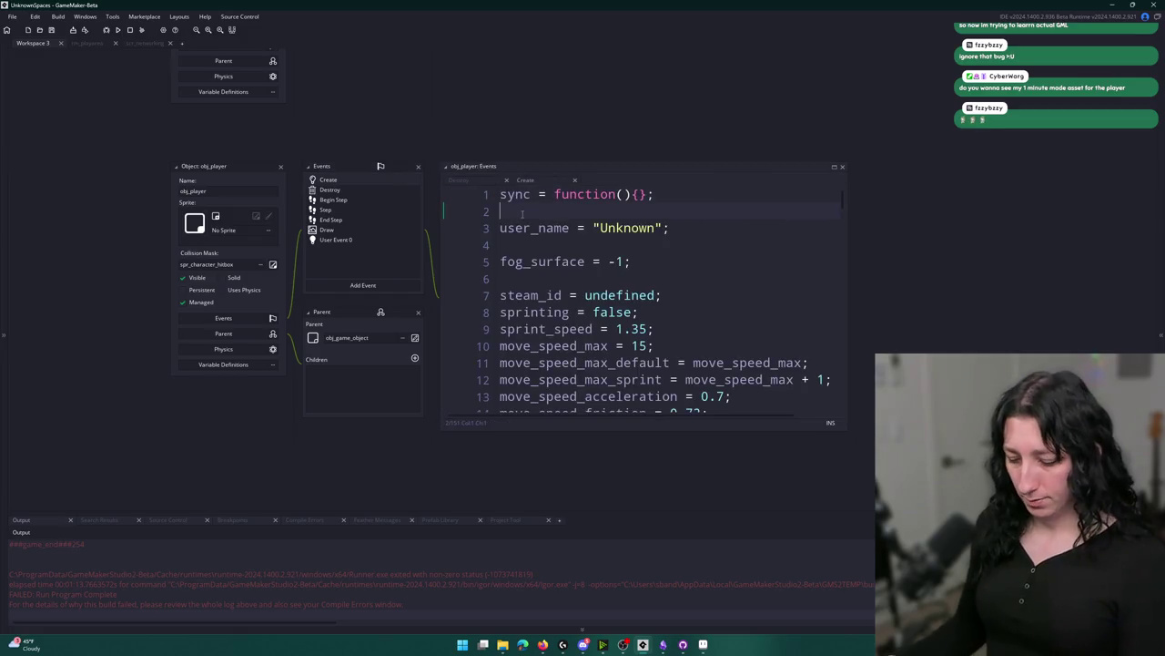
{"action": "key", "text": "ctrl+f"}
{"action": "type", "text": "hand"}
{"action": "double_click", "coordinate": [555, 346]}
{"action": "key", "text": "ctrl+c"}
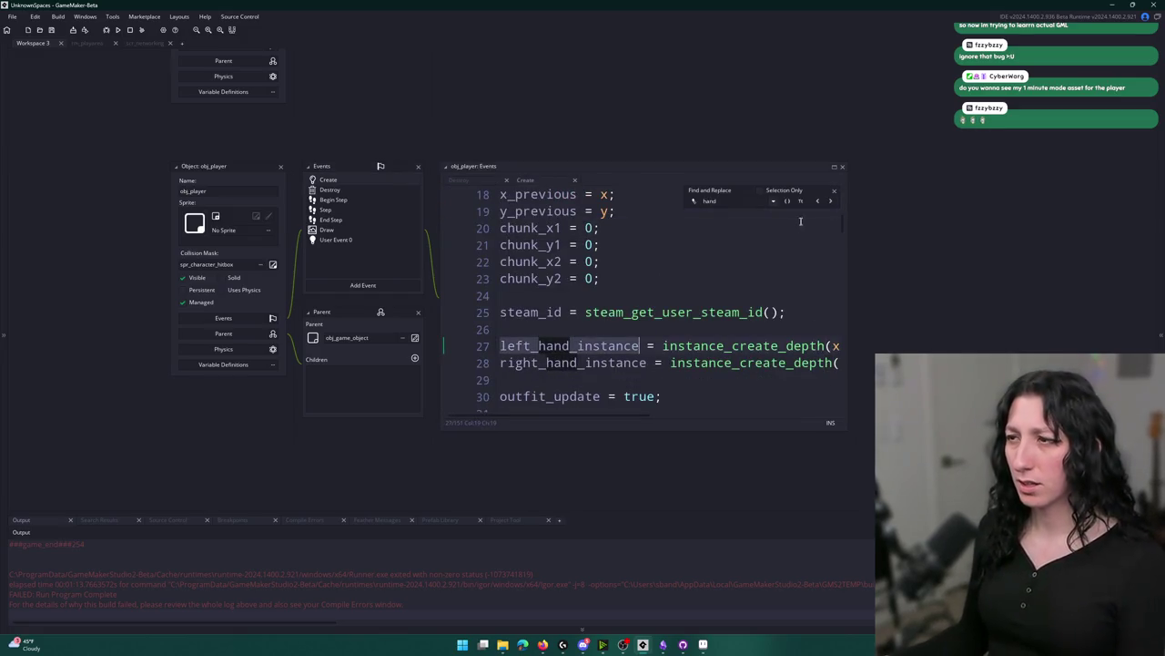
{"action": "left_click", "coordinate": [833, 193]}
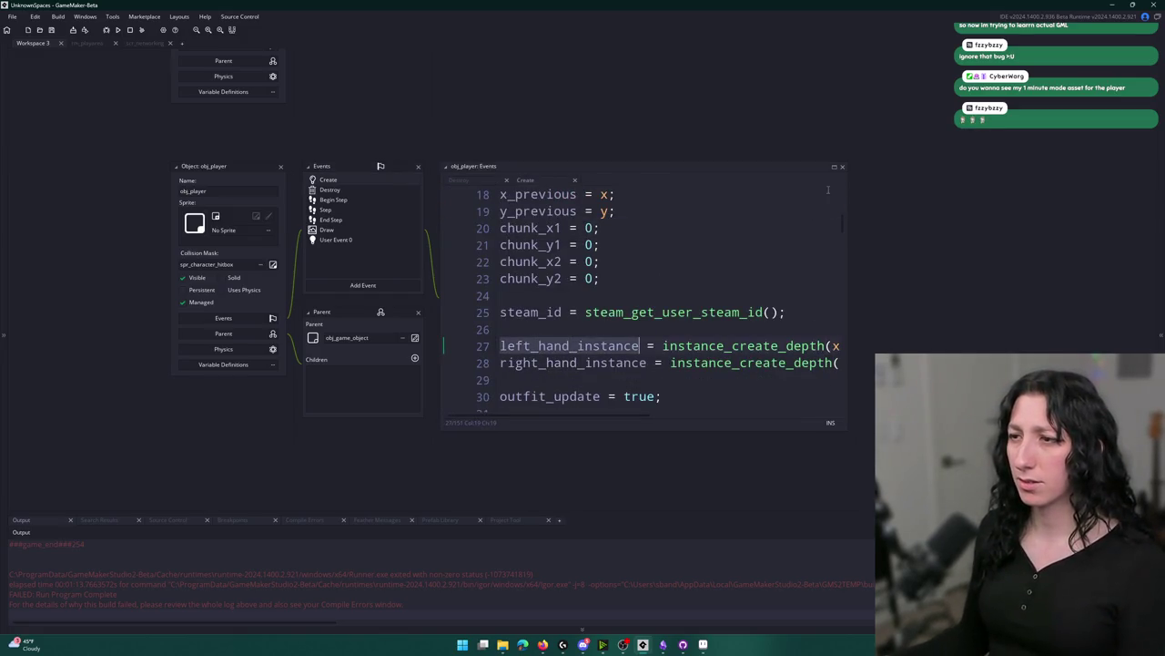
Add instance_destroy(left_hand_instance); and instance_destroy(right_hand_instance); to the Destroy event.
{"action": "left_click", "coordinate": [354, 190]}
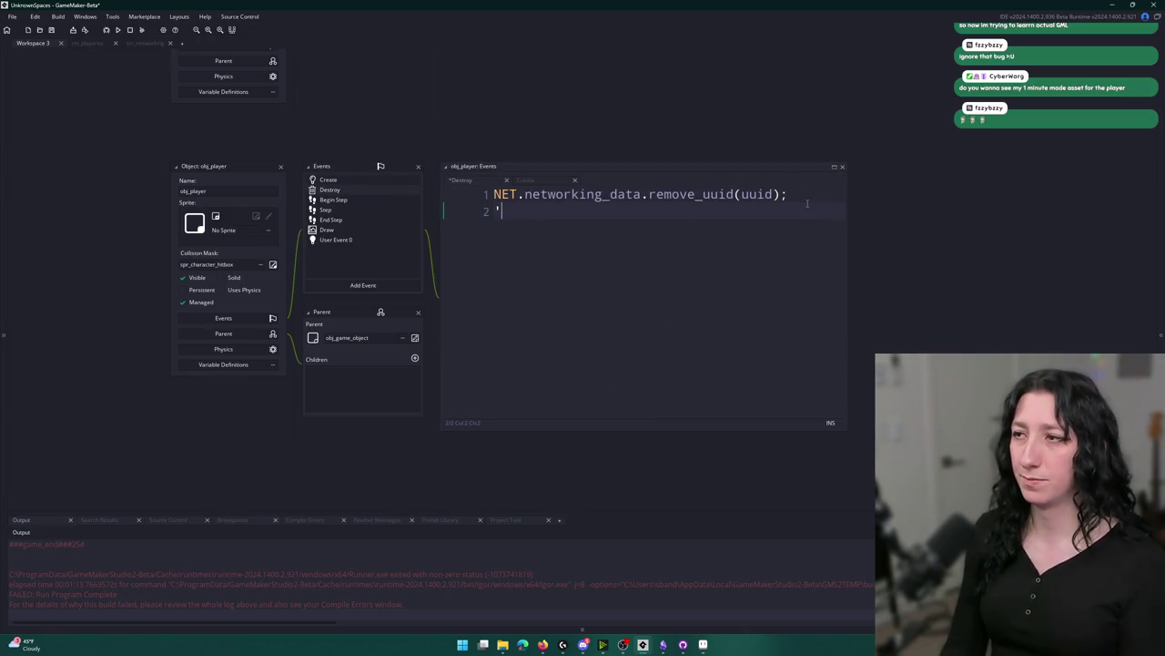
{"action": "key", "text": "Return"}
{"action": "type", "text": "instance_des"}
{"action": "key", "text": "Return"}
{"action": "key", "text": "ctrl+v"}
{"action": "key", "text": "End"}
{"action": "type", "text": ";"}
{"action": "key", "text": "ctrl+d"}
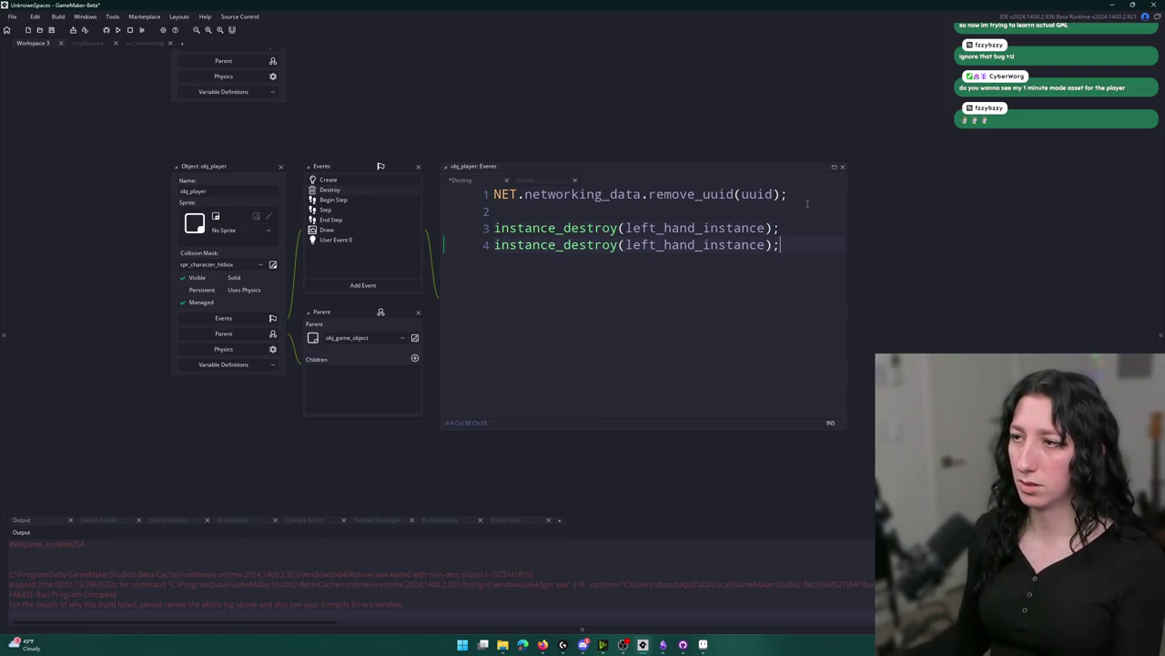
{"action": "left_click_drag", "start_coordinate": [663, 245], "coordinate": [626, 244]}
{"action": "type", "text": "right"}
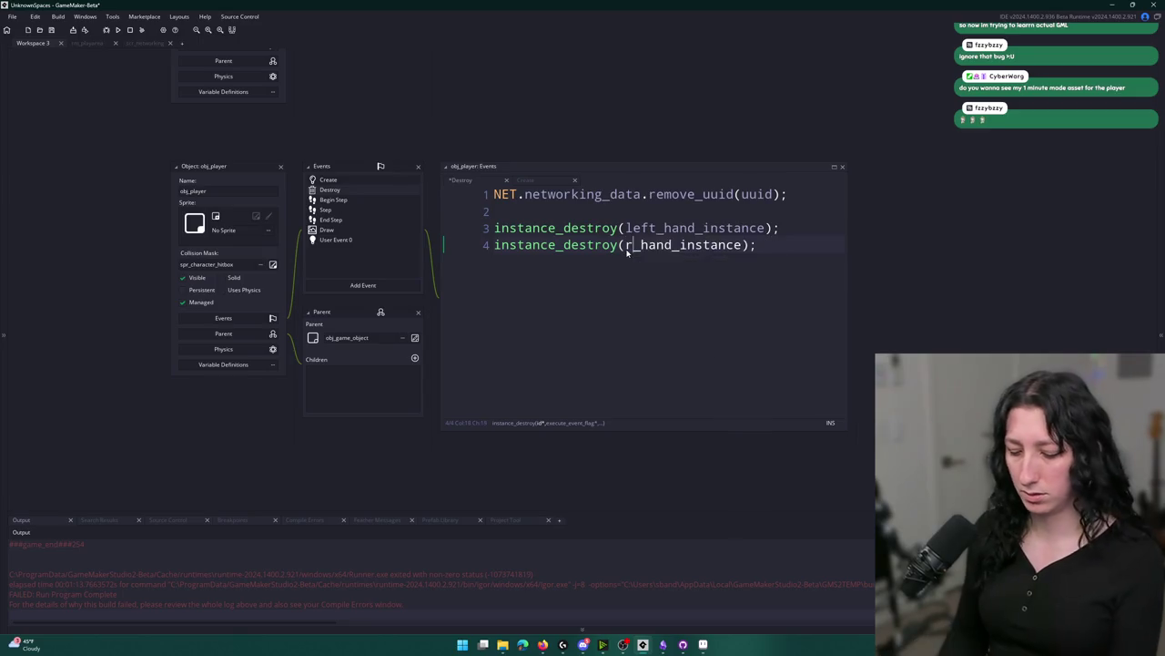
{"action": "middle_click", "coordinate": [692, 228]}
{"action": "key", "text": "ctrl+f"}
Locate body_surface via a 'surface' search and add a Clean Up event to obj_player.
{"action": "type", "text": "surface"}
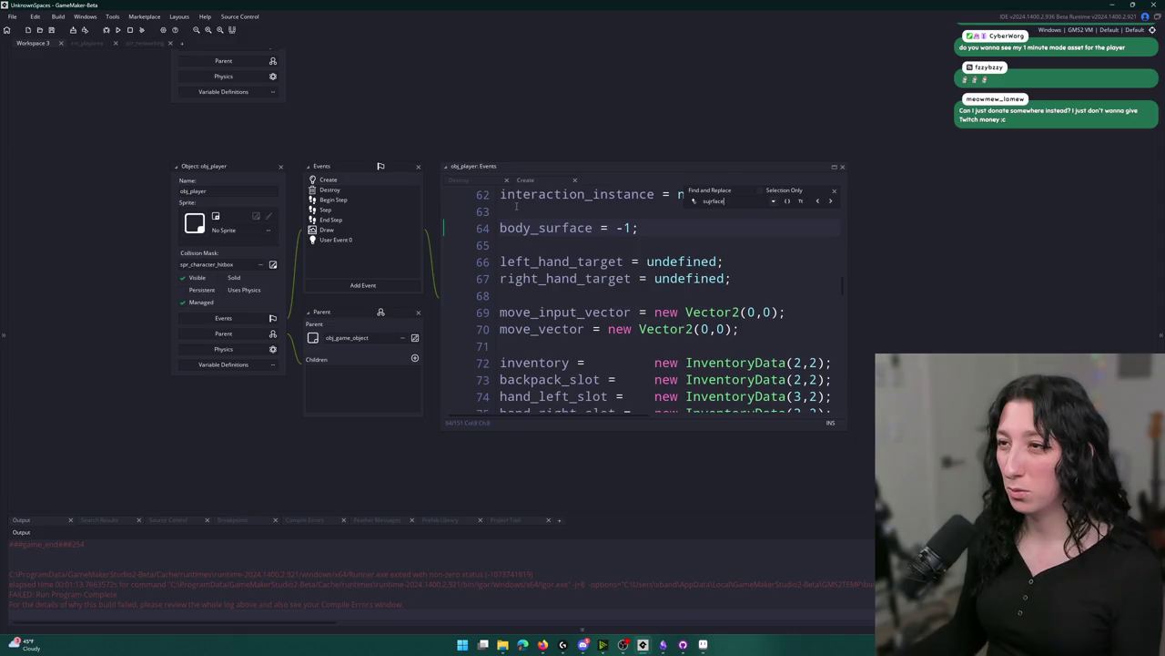
{"action": "double_click", "coordinate": [544, 227]}
{"action": "left_click", "coordinate": [834, 191]}
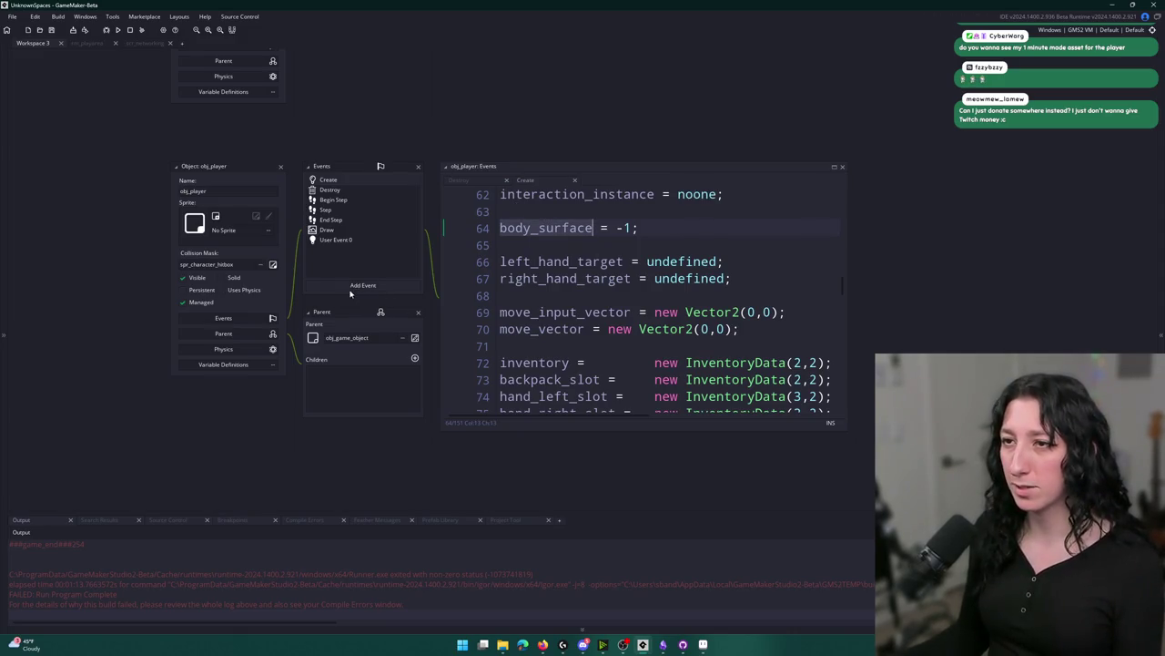
{"action": "left_click", "coordinate": [354, 288]}
{"action": "left_click", "coordinate": [374, 310]}
Write Clean Up code freeing body_surface with fsp_surface_free when surface_exists, then bring up Ko-fi.
{"action": "type", "text": "i"}
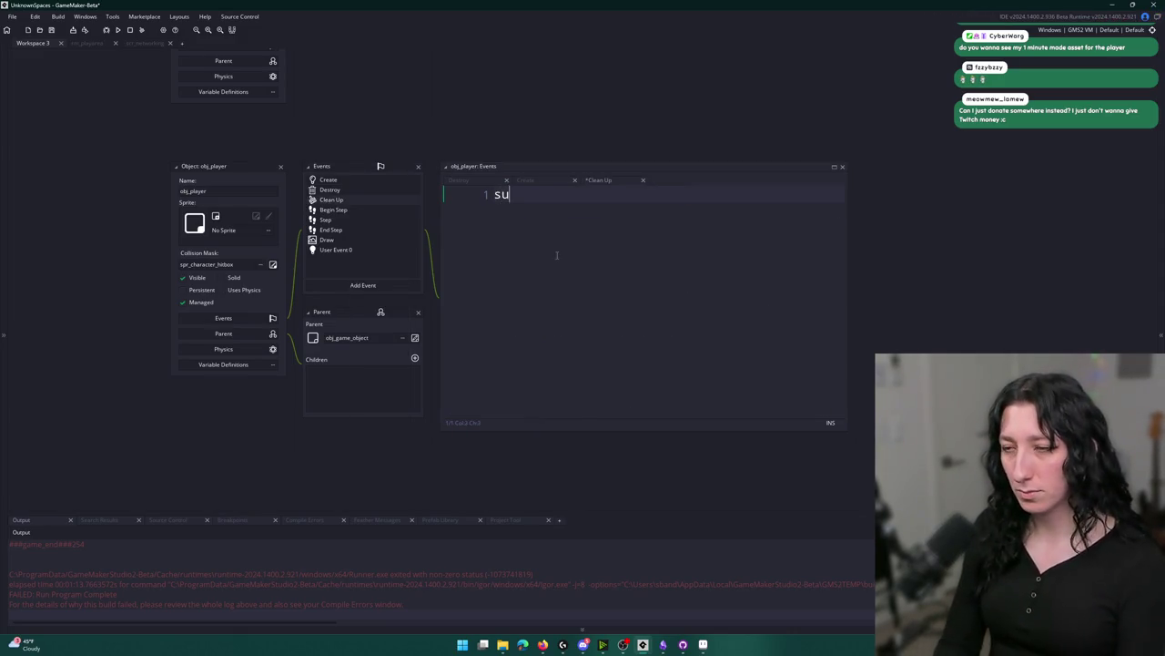
{"action": "type", "text": "f ( surface_exists(body_surface"}
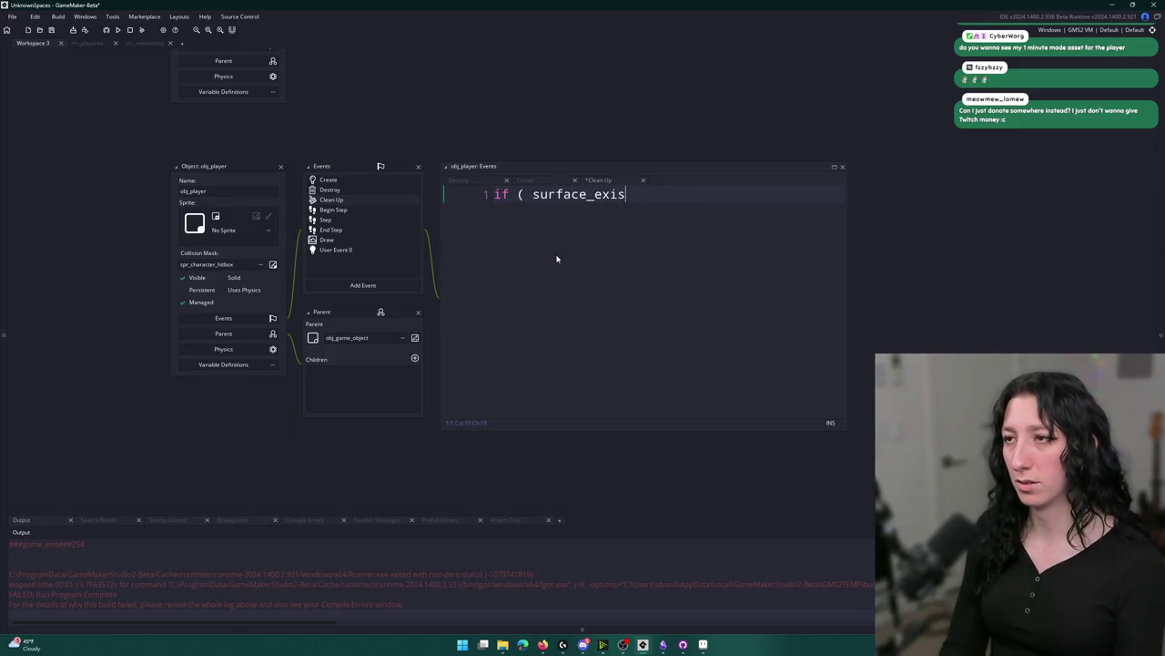
{"action": "key", "text": "ctrl+a"}
{"action": "key", "text": "BackSpace"}
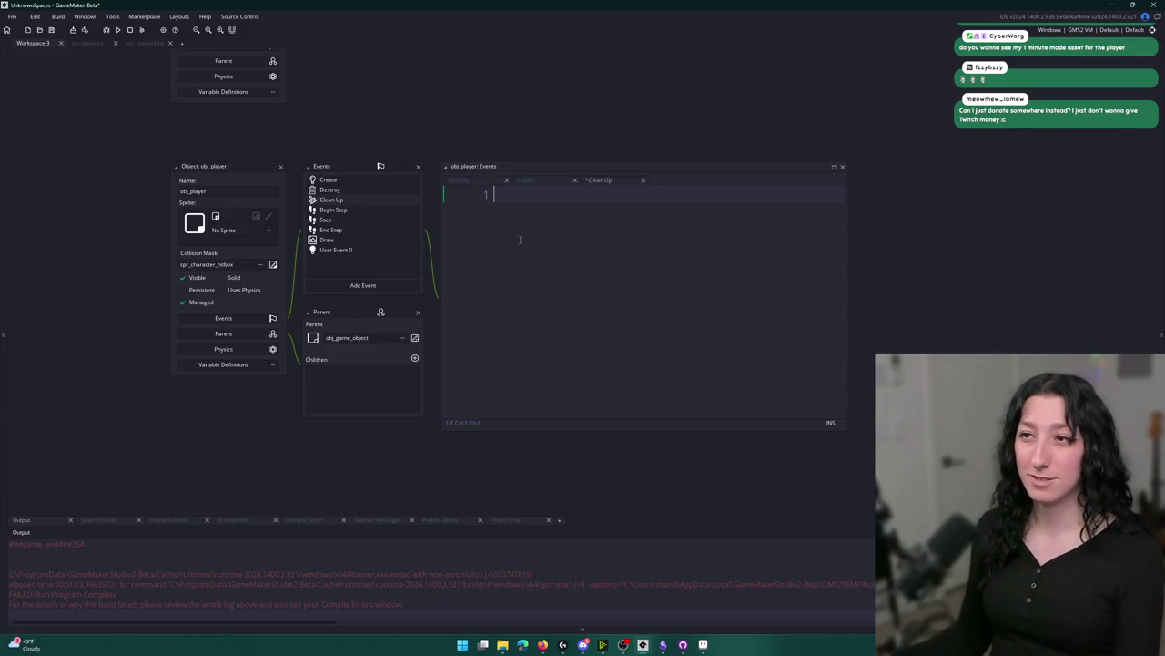
{"action": "type", "text": "f"}
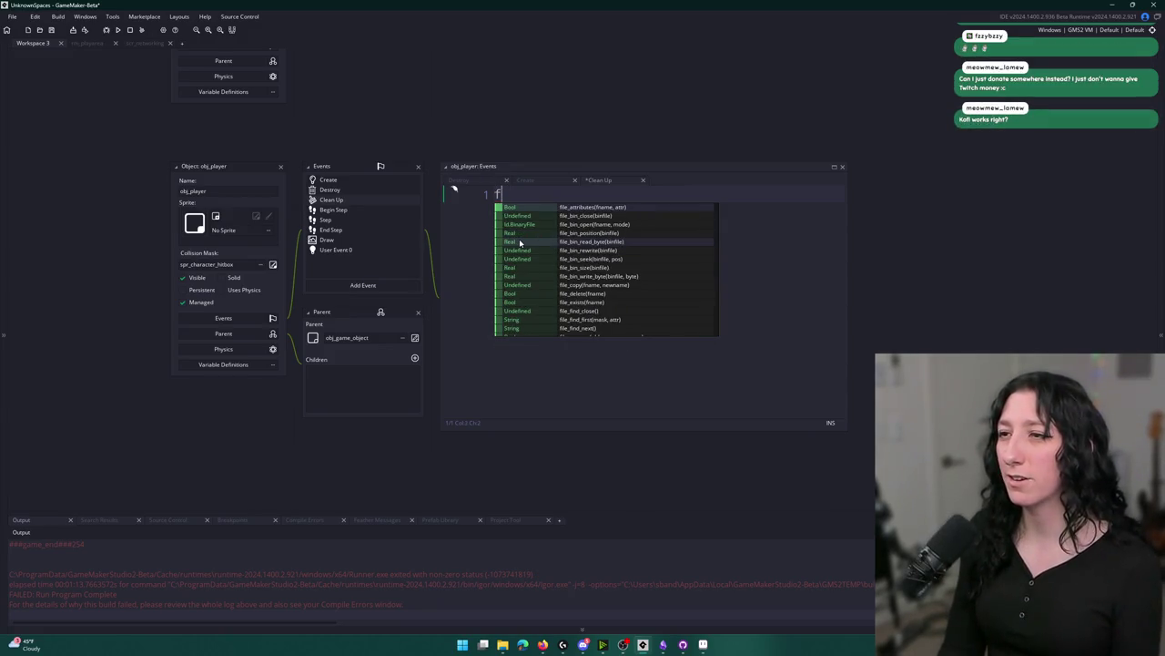
{"action": "type", "text": "sp_"}
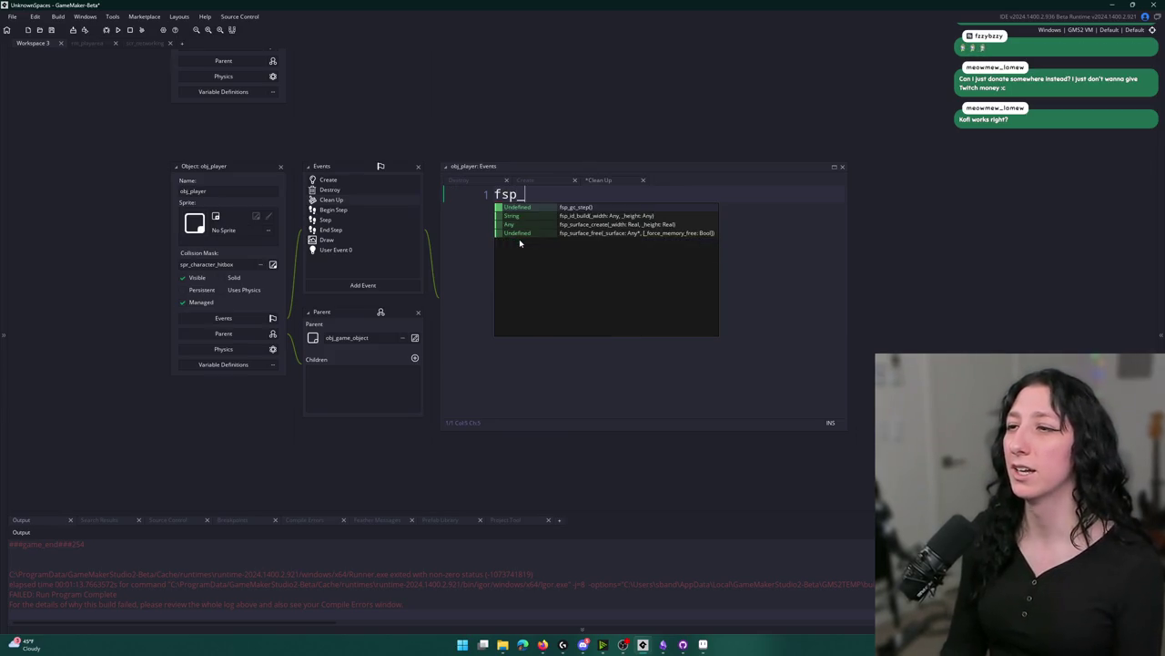
{"action": "type", "text": "surface_free(body_surface)"}
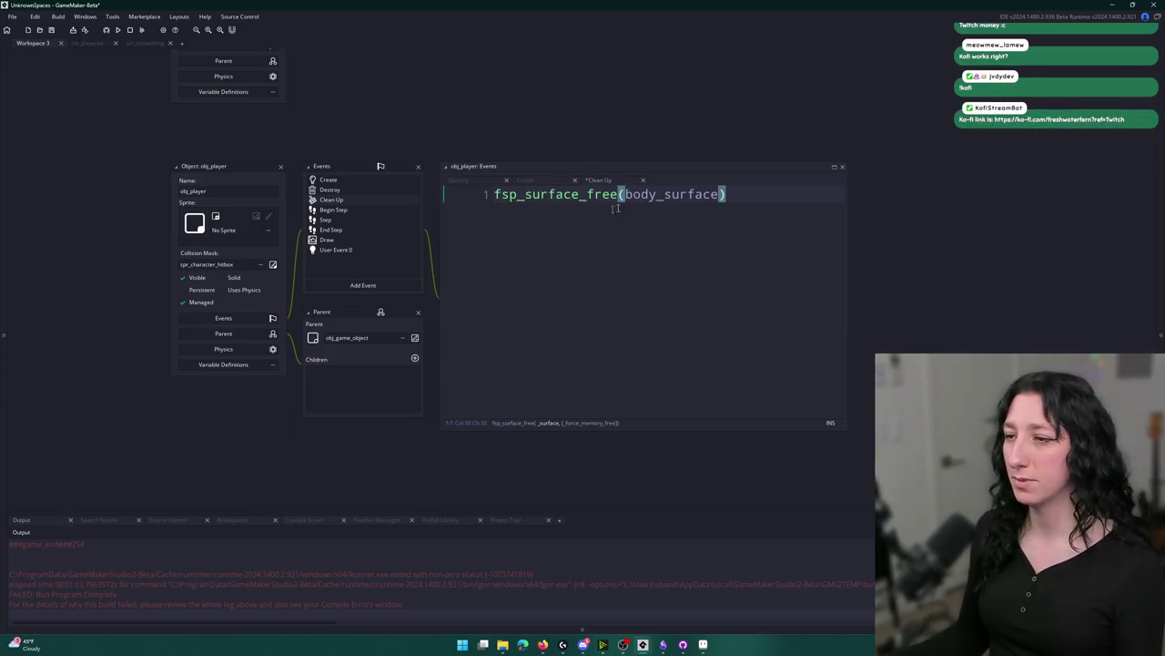
{"action": "left_click", "coordinate": [495, 195]}
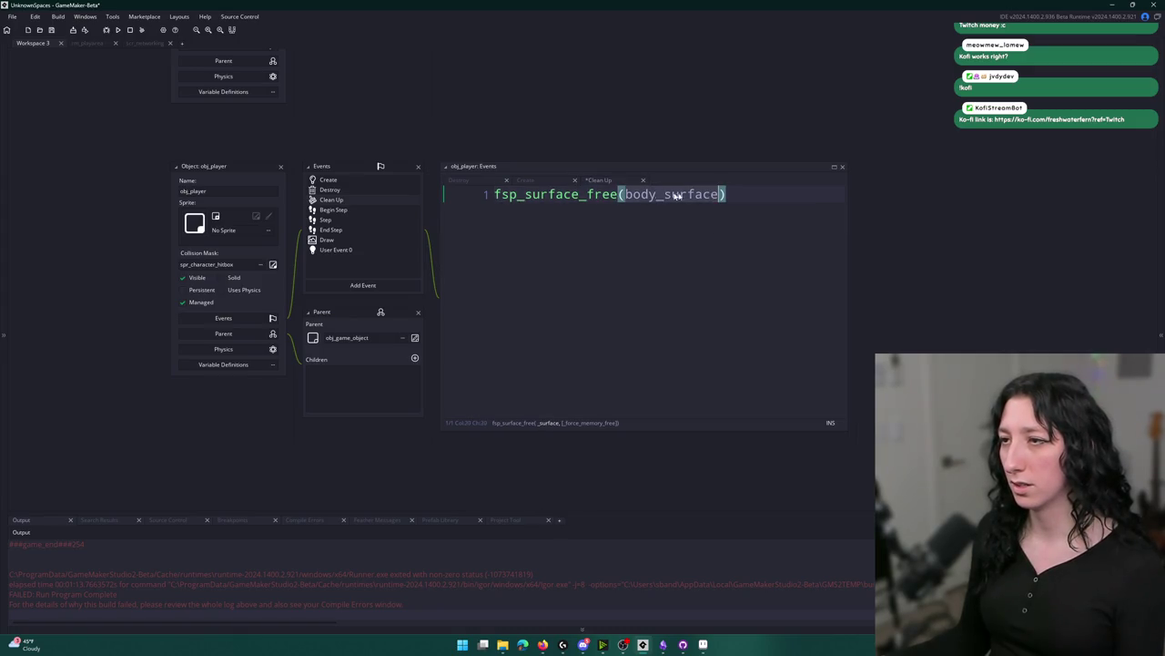
{"action": "key", "text": "Return"}
{"action": "key", "text": "Up"}
{"action": "type", "text": "(krface_exists(body_surface) ) {"}
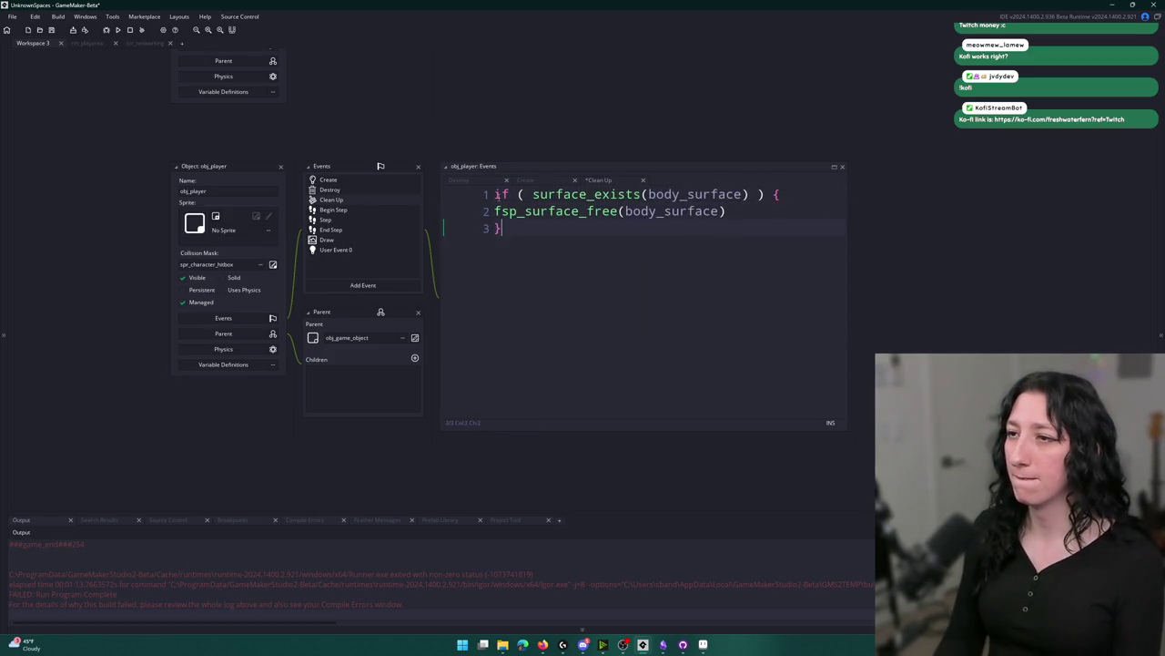
{"action": "key", "text": "Up"}
{"action": "key", "text": "Home"}
{"action": "key", "text": "Tab"}
{"action": "key", "text": "End"}
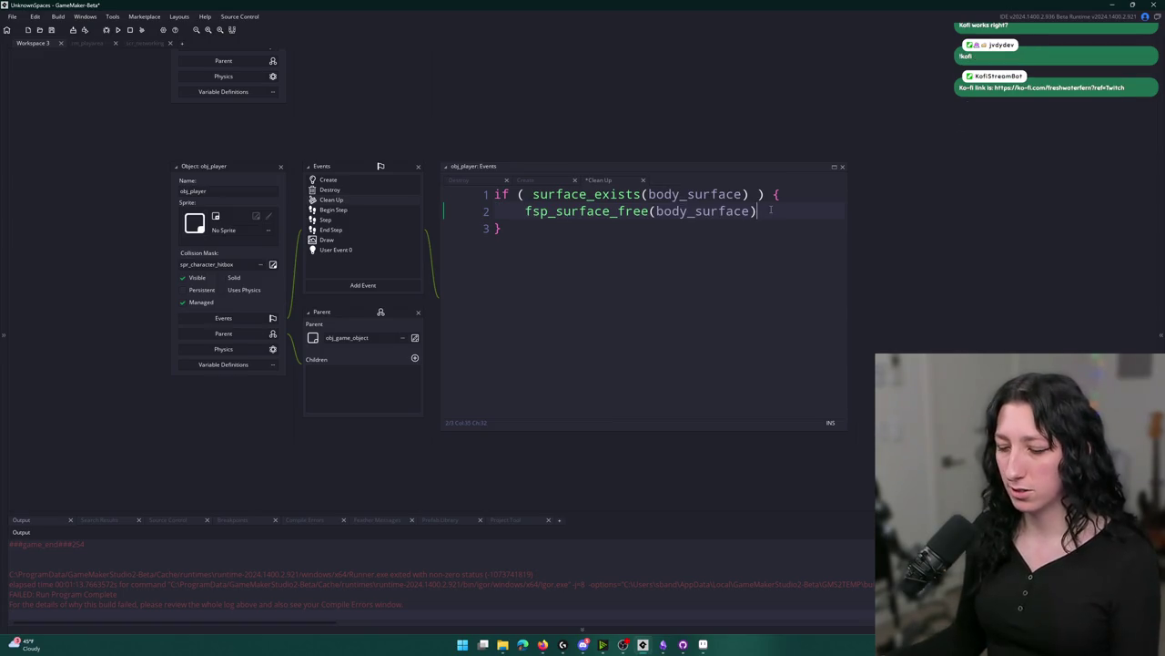
{"action": "type", "text": ";"}
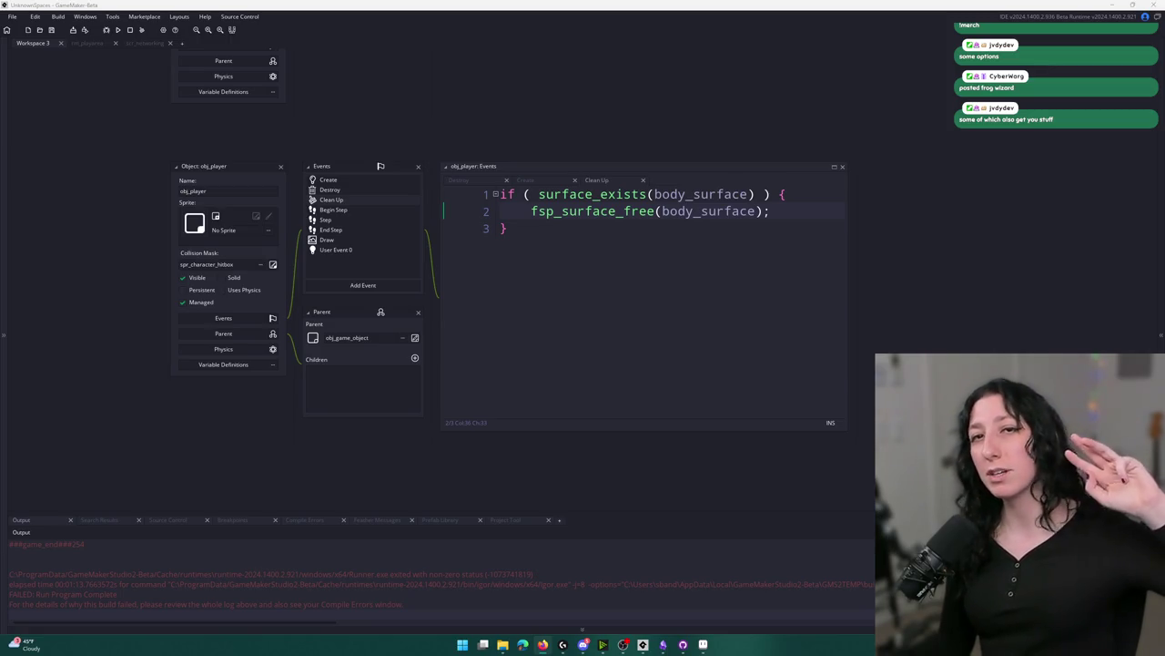
{"action": "left_click_drag", "start_coordinate": [365, 319], "coordinate": [465, 22]}
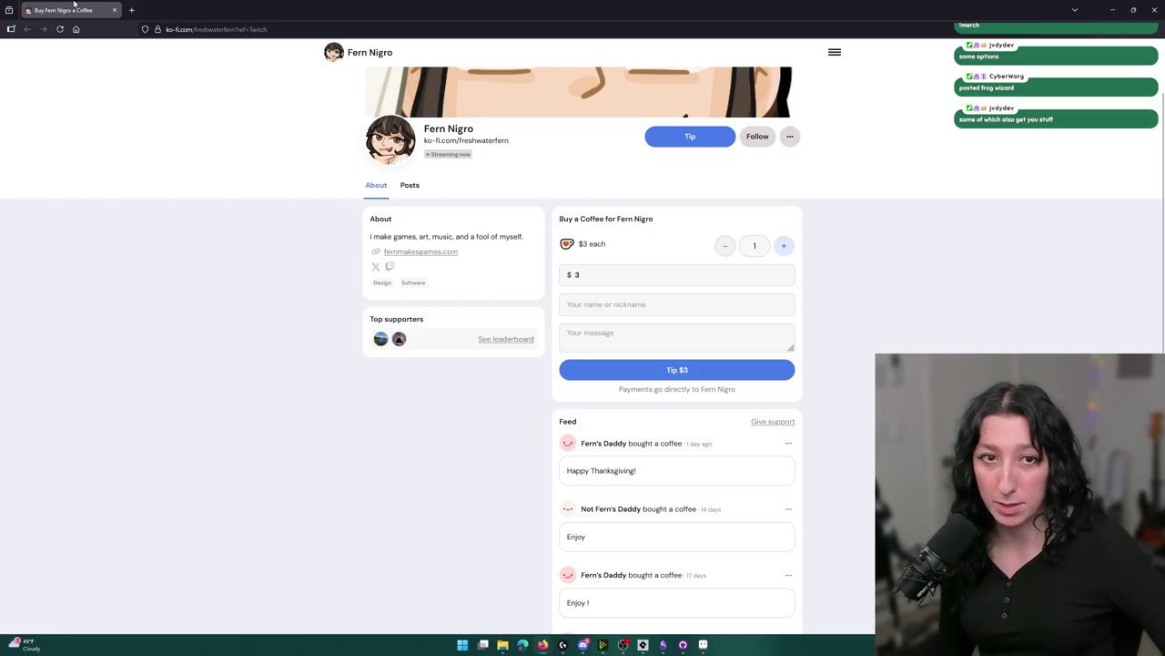
Hide the Ko-fi tip page with Alt+Tab to get back to GameMaker.
{"action": "key", "text": "alt+Tab"}
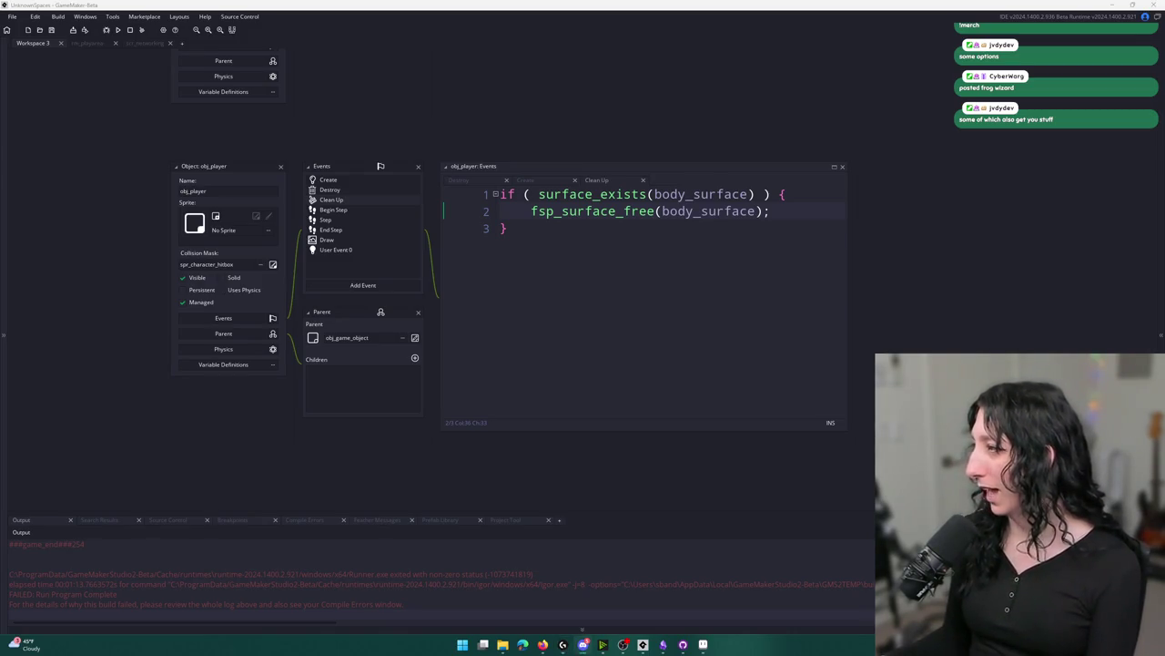
View the Frog Wizard image in post_your_work, then copy it with Copy Image.
{"action": "left_click", "coordinate": [583, 644]}
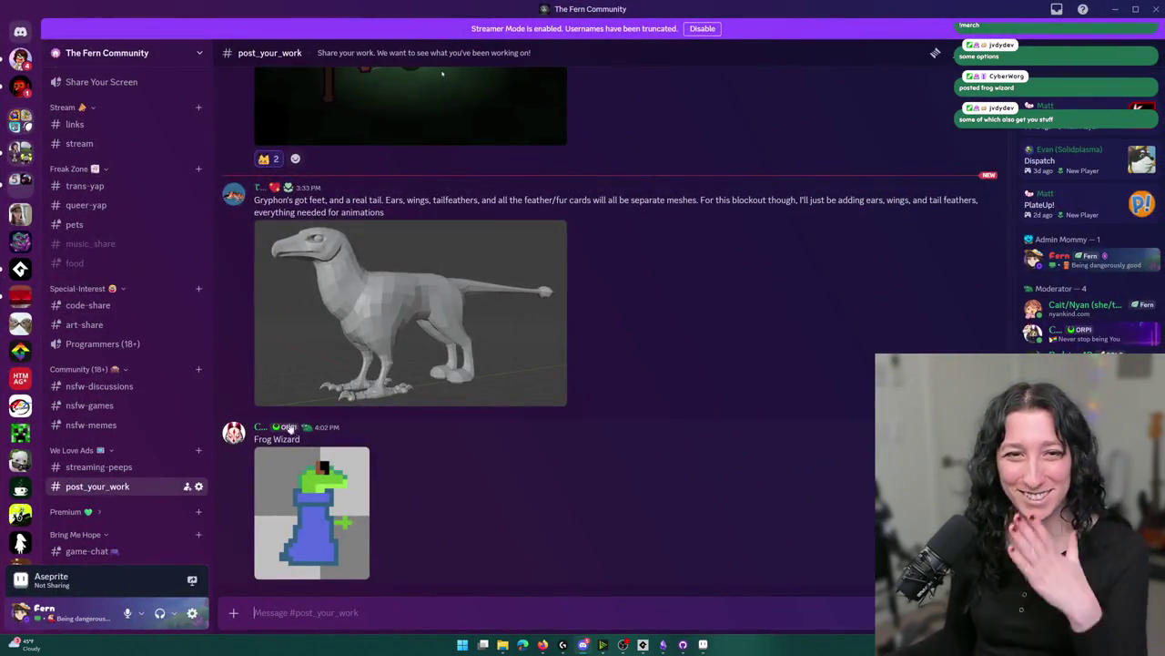
{"action": "left_click", "coordinate": [349, 517]}
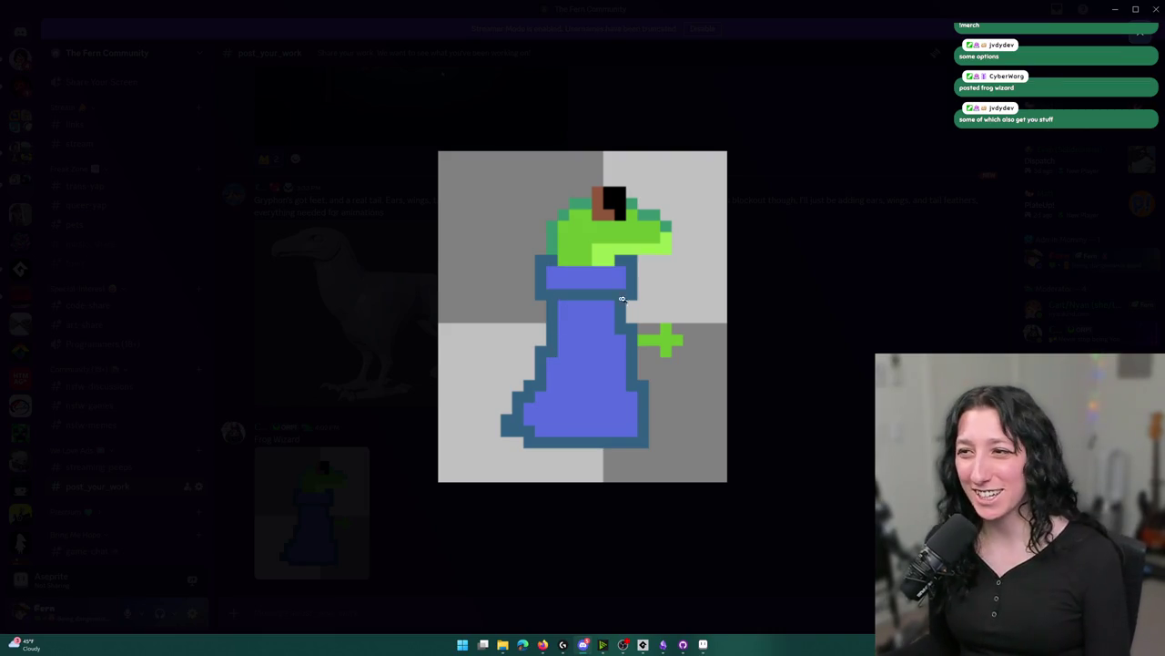
{"action": "right_click", "coordinate": [607, 298]}
{"action": "key", "text": "Escape"}
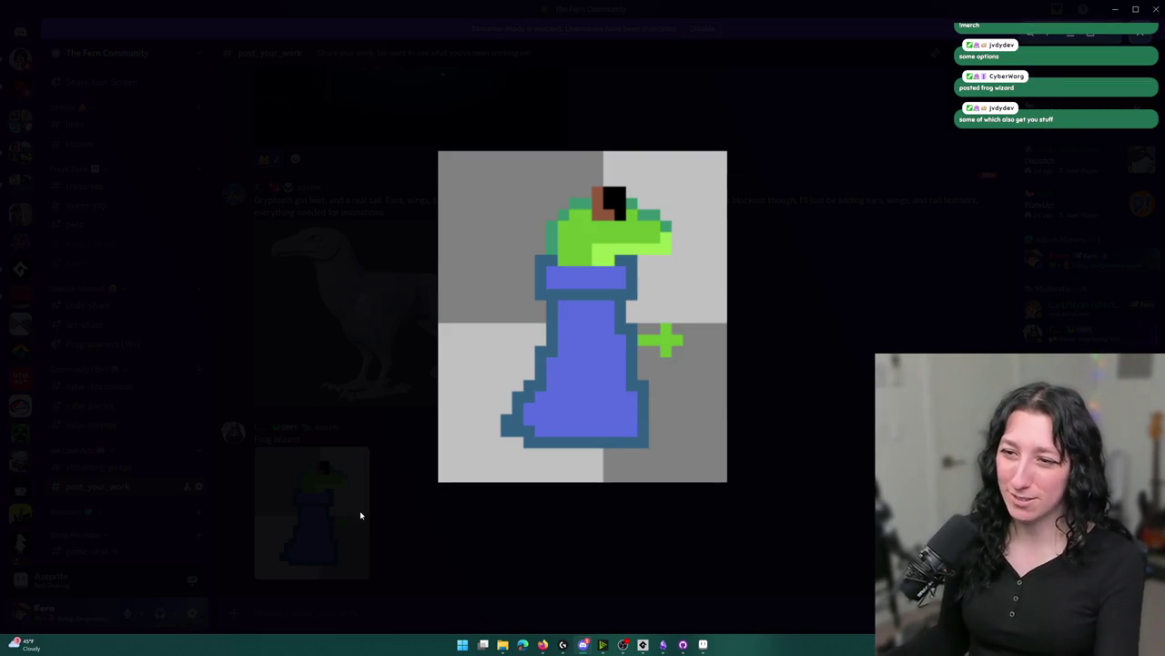
{"action": "left_click", "coordinate": [360, 515]}
{"action": "right_click", "coordinate": [360, 515]}
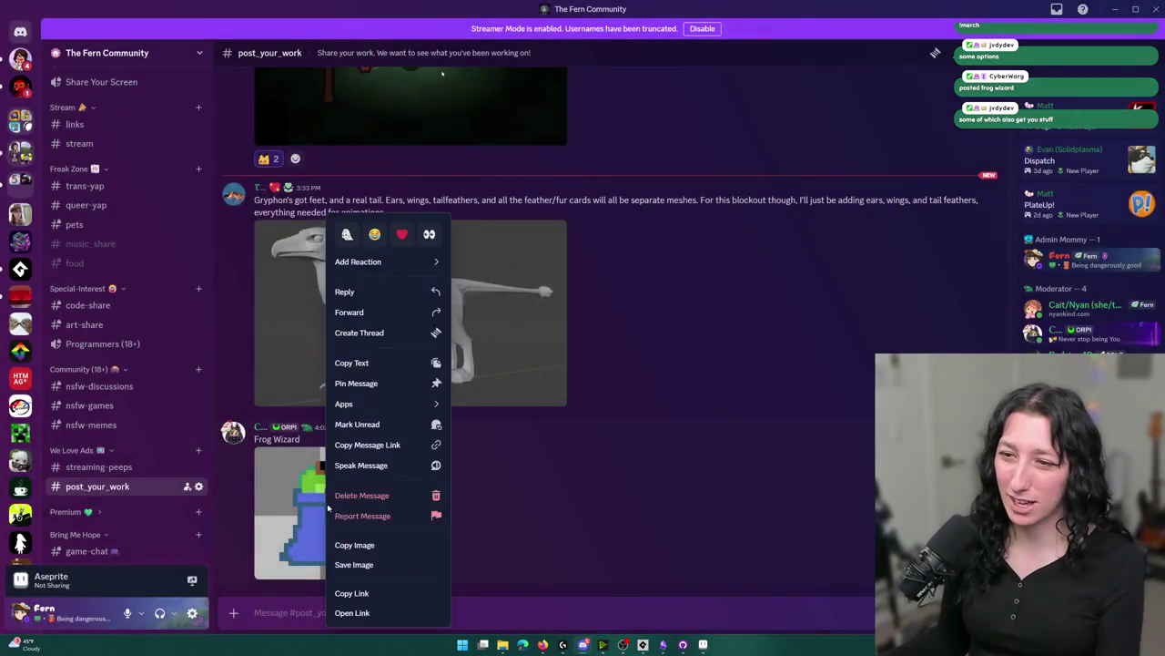
{"action": "left_click", "coordinate": [354, 544]}
{"action": "left_click", "coordinate": [704, 645]}
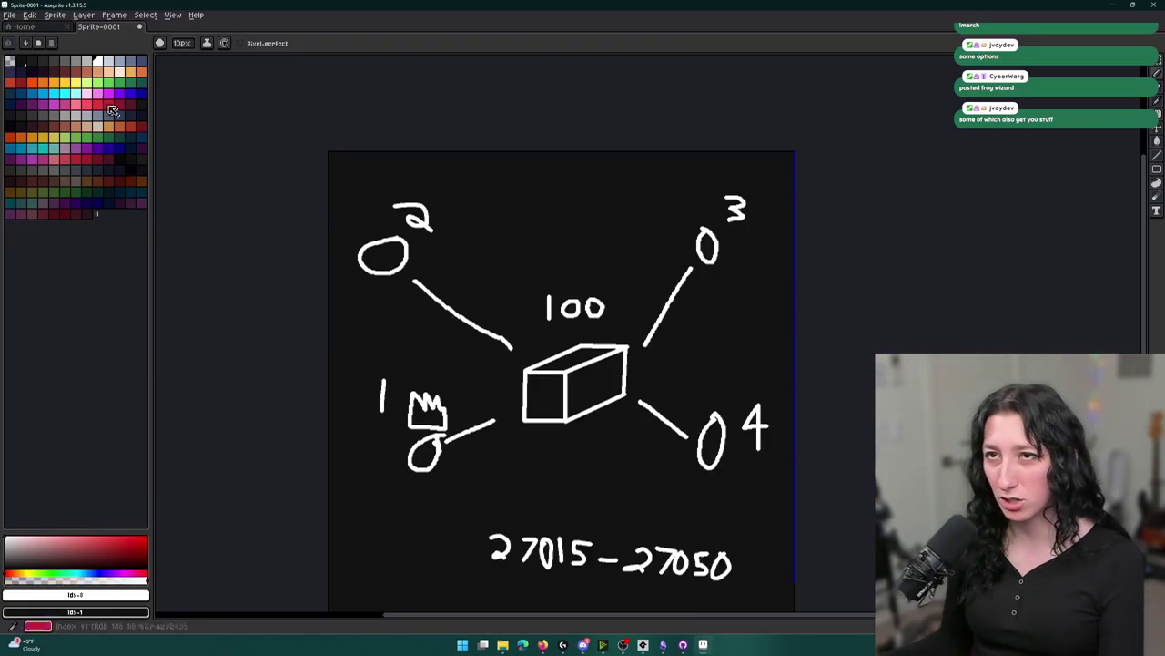
Create a new sprite and paste the Frog Wizard image into it.
{"action": "left_click", "coordinate": [11, 14]}
{"action": "left_click", "coordinate": [49, 32]}
{"action": "key", "text": "ctrl+v"}
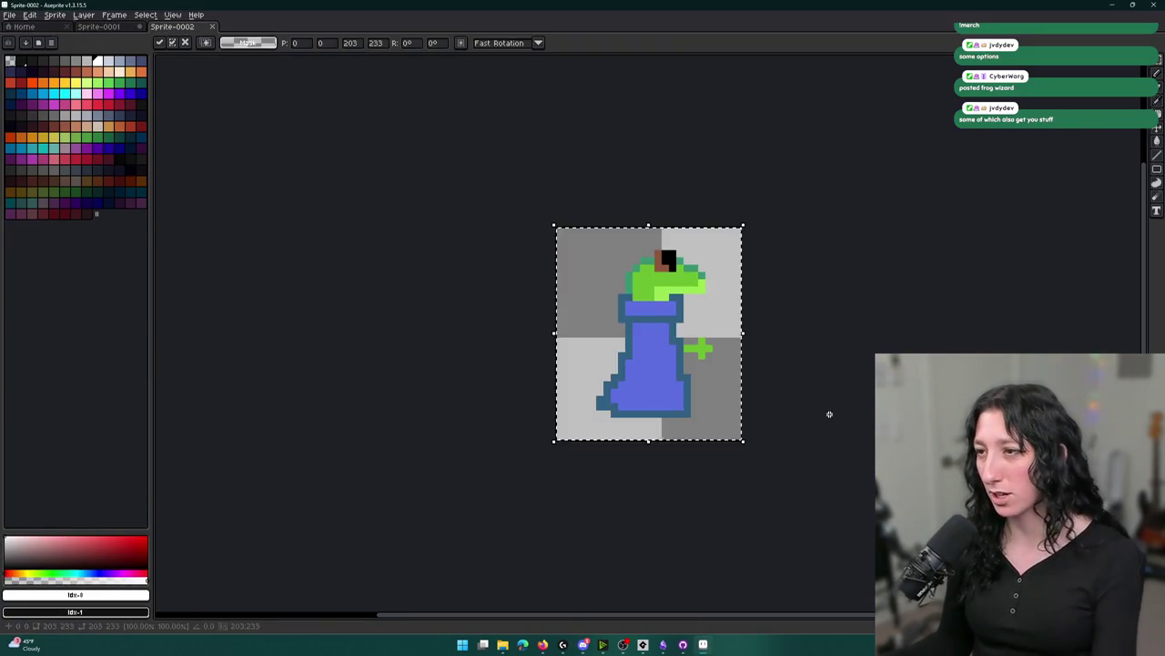
Clear the grey background areas around the frog with the Magic Wand and Delete.
{"action": "key", "text": "w"}
{"action": "scroll", "coordinate": [648, 331], "scroll_direction": "up", "scroll_amount": 3}
{"action": "left_click", "coordinate": [378, 229]}
{"action": "scroll", "coordinate": [379, 228], "scroll_direction": "down", "scroll_amount": 1}
{"action": "key", "text": "Delete"}
{"action": "left_click", "coordinate": [416, 382]}
{"action": "key", "text": "Delete"}
{"action": "left_click", "coordinate": [681, 458]}
{"action": "key", "text": "Delete"}
{"action": "left_click", "coordinate": [671, 320]}
{"action": "key", "text": "Delete"}
{"action": "key", "text": "Delete"}
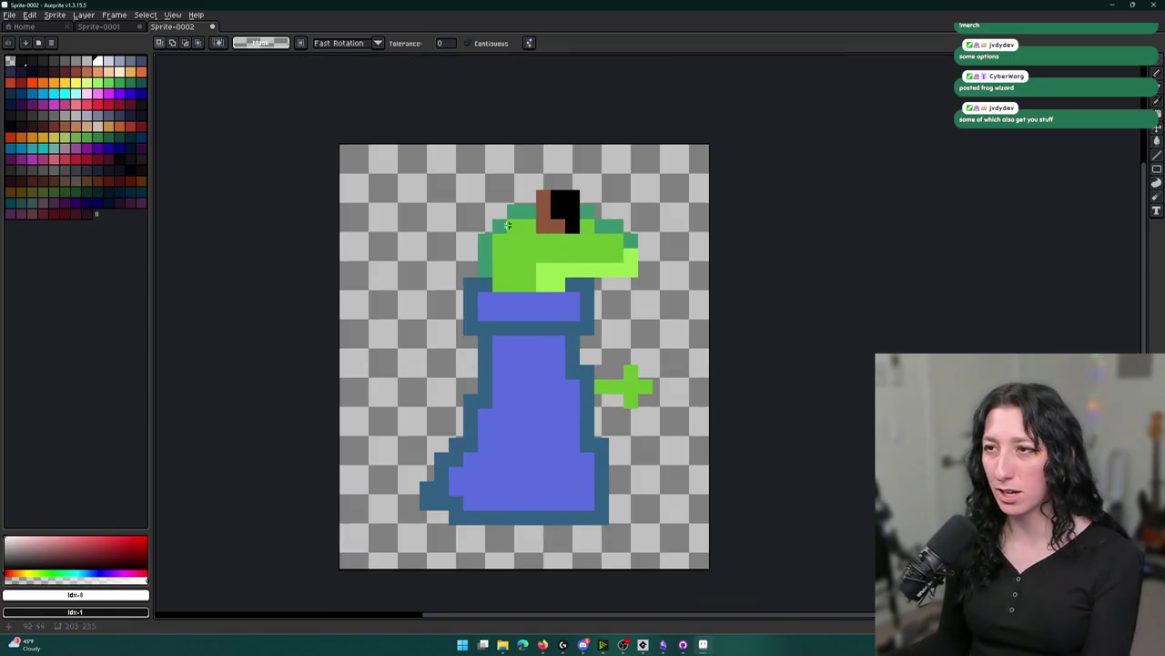
{"action": "scroll", "coordinate": [523, 201], "scroll_direction": "up", "scroll_amount": 3}
{"action": "left_click", "coordinate": [523, 200]}
{"action": "key", "text": "Delete"}
Select a rectangle over the frog and apply a first Sprite Size reduction.
{"action": "scroll", "coordinate": [500, 188], "scroll_direction": "up", "scroll_amount": 1}
{"action": "scroll", "coordinate": [500, 188], "scroll_direction": "up", "scroll_amount": 2}
{"action": "key", "text": "m"}
{"action": "left_click_drag", "start_coordinate": [446, 181], "coordinate": [602, 375]}
{"action": "scroll", "coordinate": [614, 491], "scroll_direction": "down", "scroll_amount": 2}
{"action": "left_click", "coordinate": [54, 14]}
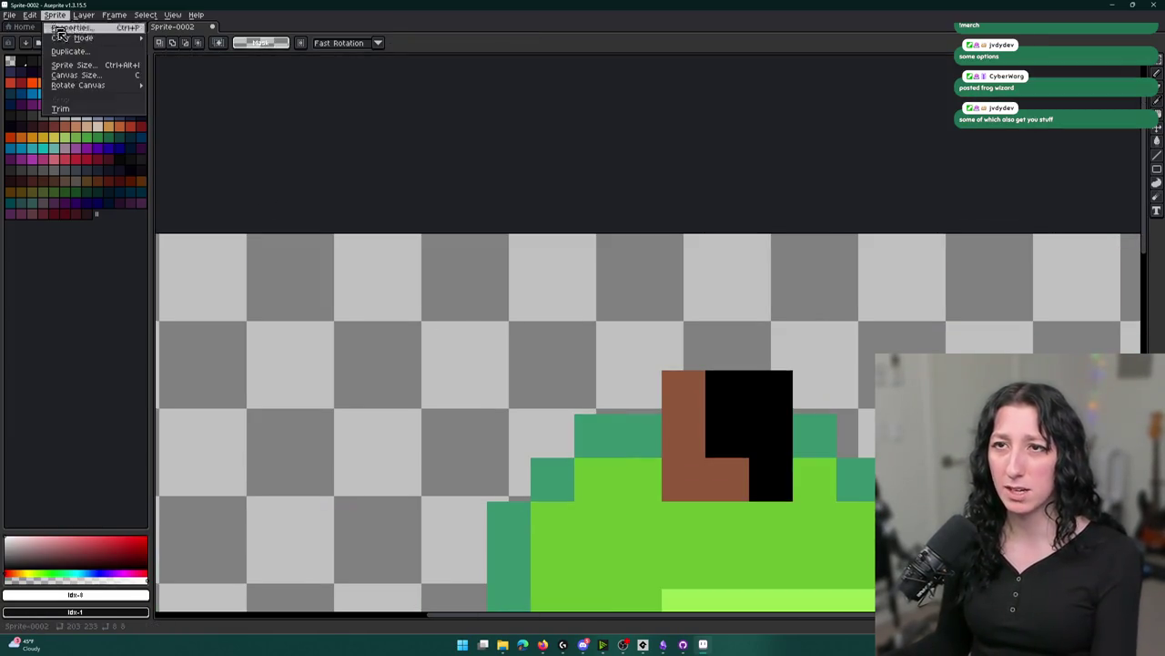
{"action": "left_click", "coordinate": [71, 71]}
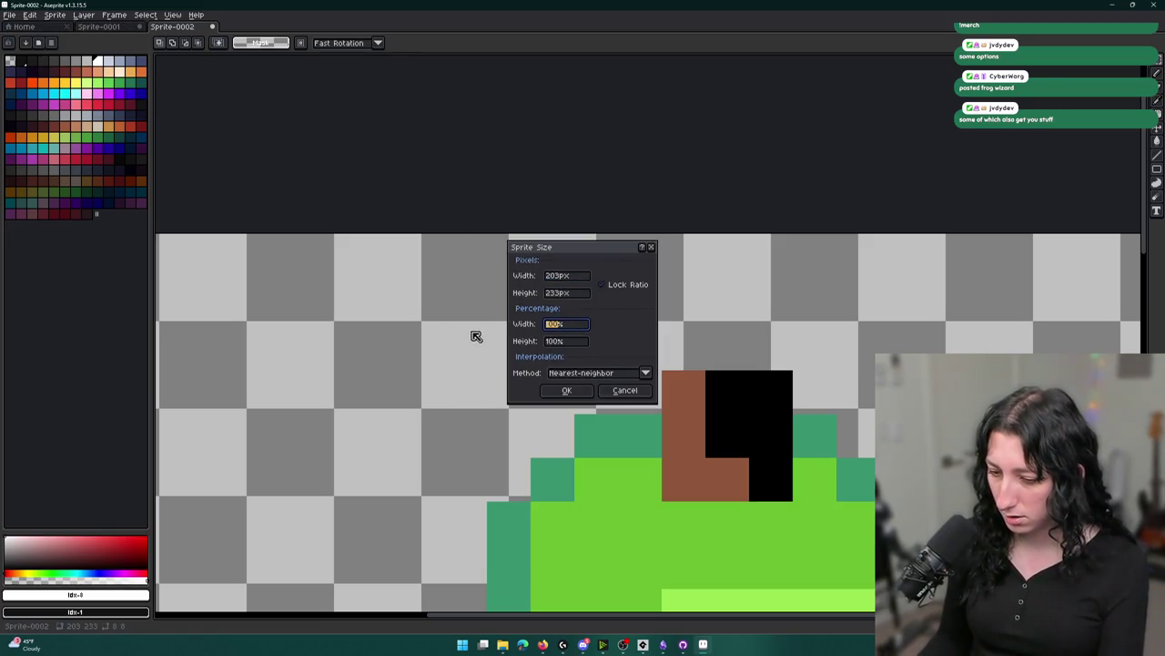
{"action": "key", "text": "Return"}
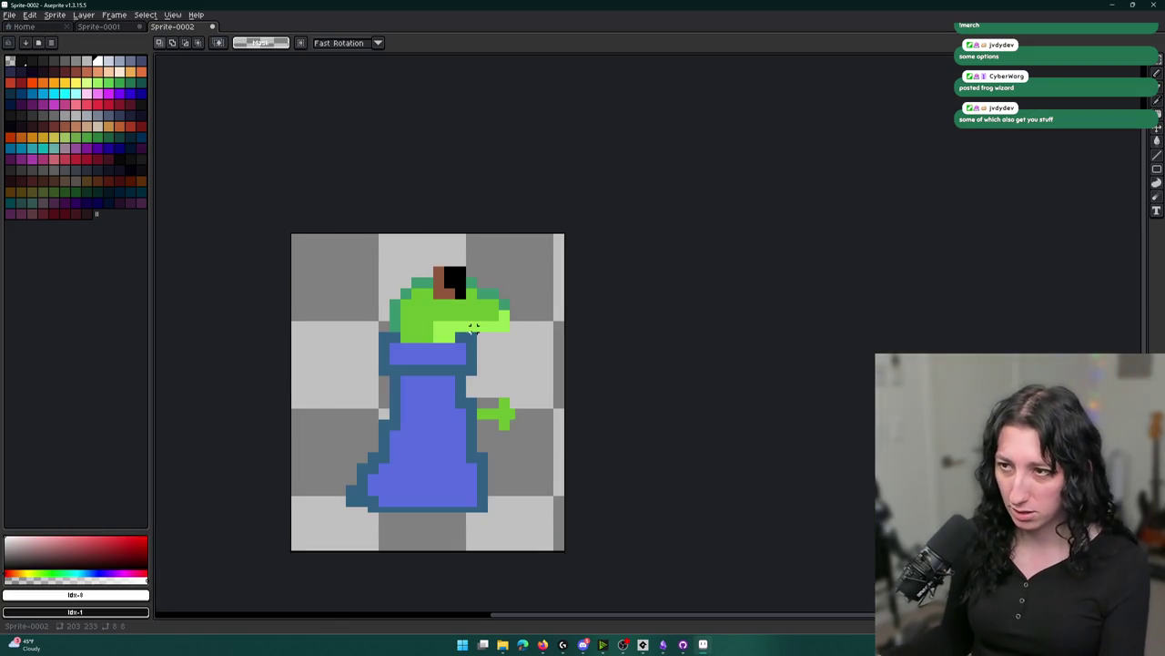
Shrink the sprite again by 50% to reach 25×29 pixels.
{"action": "scroll", "coordinate": [405, 277], "scroll_direction": "up", "scroll_amount": 2}
{"action": "left_click", "coordinate": [56, 15]}
{"action": "left_click", "coordinate": [58, 16]}
{"action": "left_click", "coordinate": [57, 14]}
{"action": "left_click", "coordinate": [91, 73]}
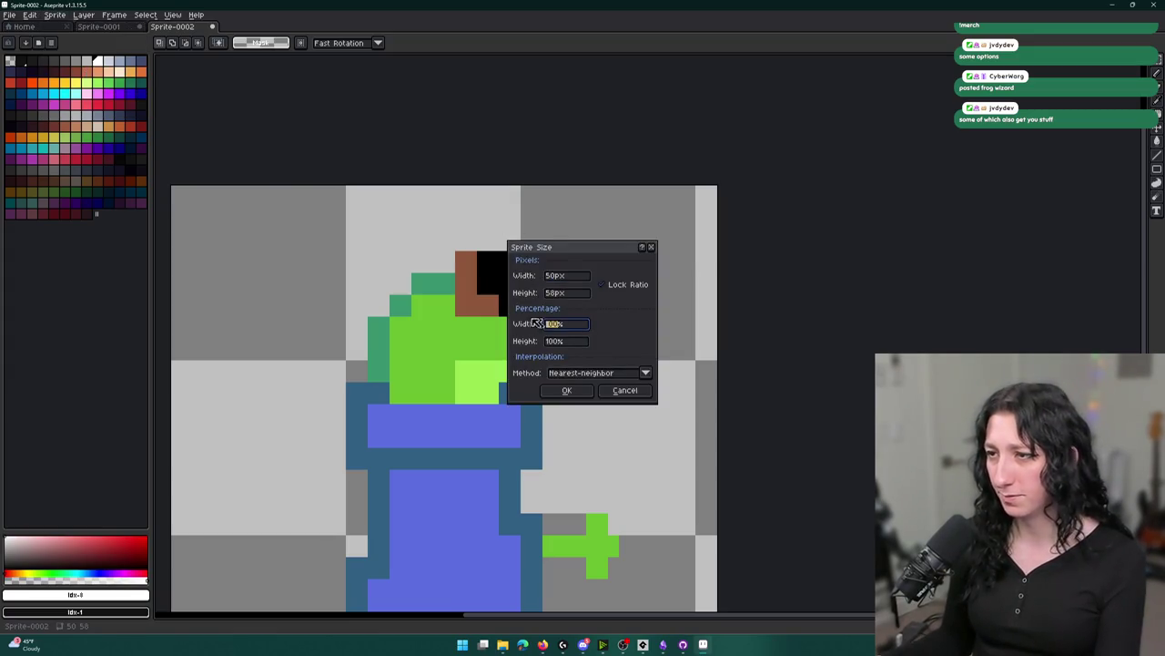
{"action": "key", "text": "Return"}
{"action": "scroll", "coordinate": [638, 353], "scroll_direction": "up", "scroll_amount": 4}
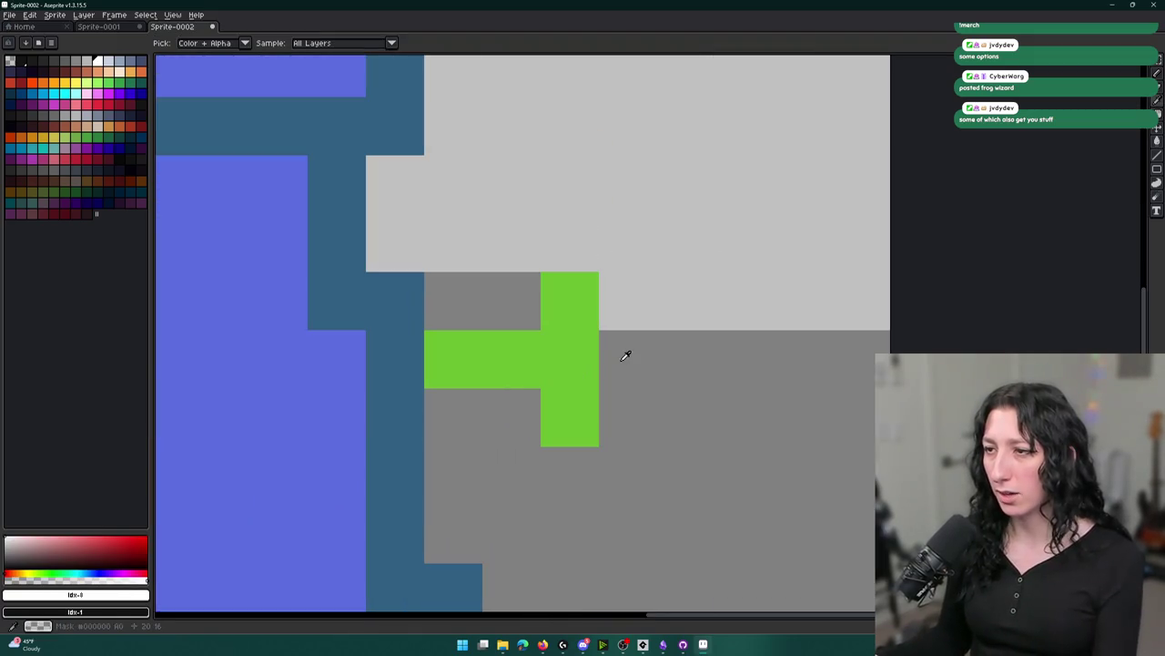
{"action": "scroll", "coordinate": [610, 318], "scroll_direction": "down", "scroll_amount": 5}
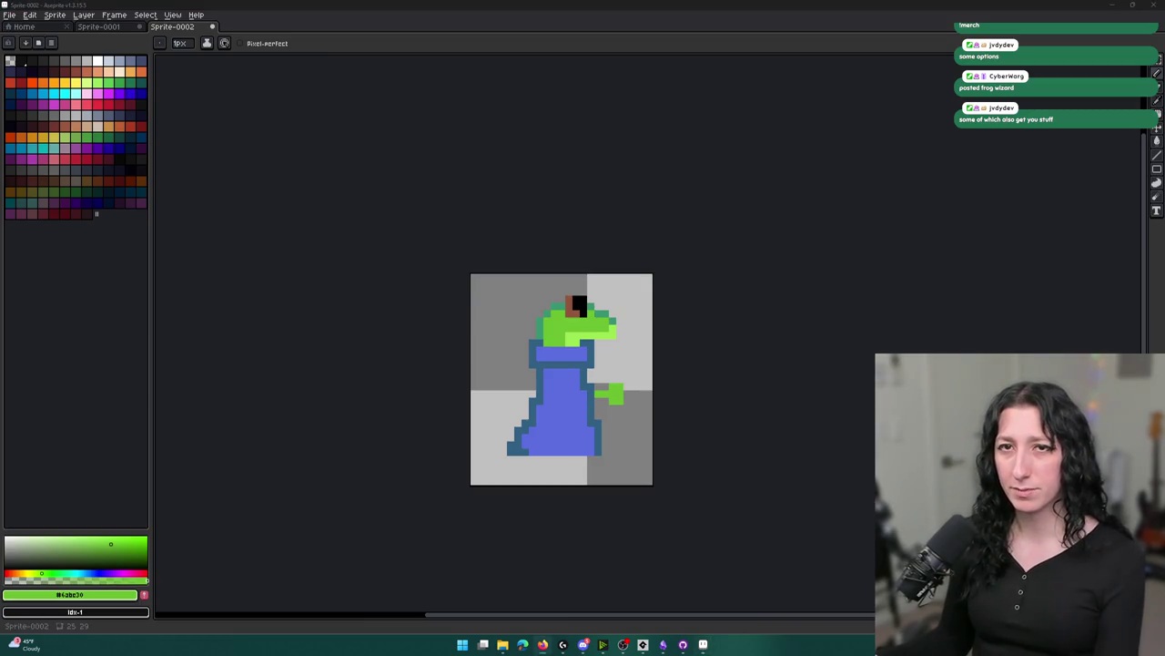
Sample the dark-blue outline as primary colour and the robe's blue as secondary colour.
{"action": "left_click_drag", "start_coordinate": [750, 459], "coordinate": [762, 442]}
{"action": "scroll", "coordinate": [549, 316], "scroll_direction": "up", "scroll_amount": 1}
{"action": "scroll", "coordinate": [549, 316], "scroll_direction": "down", "scroll_amount": 1}
{"action": "scroll", "coordinate": [546, 300], "scroll_direction": "up", "scroll_amount": 1}
{"action": "key", "text": "i"}
{"action": "scroll", "coordinate": [549, 253], "scroll_direction": "up", "scroll_amount": 1}
{"action": "scroll", "coordinate": [549, 252], "scroll_direction": "up", "scroll_amount": 1}
{"action": "scroll", "coordinate": [549, 252], "scroll_direction": "down", "scroll_amount": 1}
{"action": "scroll", "coordinate": [549, 253], "scroll_direction": "down", "scroll_amount": 1}
{"action": "scroll", "coordinate": [555, 387], "scroll_direction": "down", "scroll_amount": 3}
{"action": "scroll", "coordinate": [554, 385], "scroll_direction": "up", "scroll_amount": 4}
{"action": "left_click", "coordinate": [554, 385]}
{"action": "scroll", "coordinate": [557, 386], "scroll_direction": "down", "scroll_amount": 5}
{"action": "right_click", "coordinate": [576, 377]}
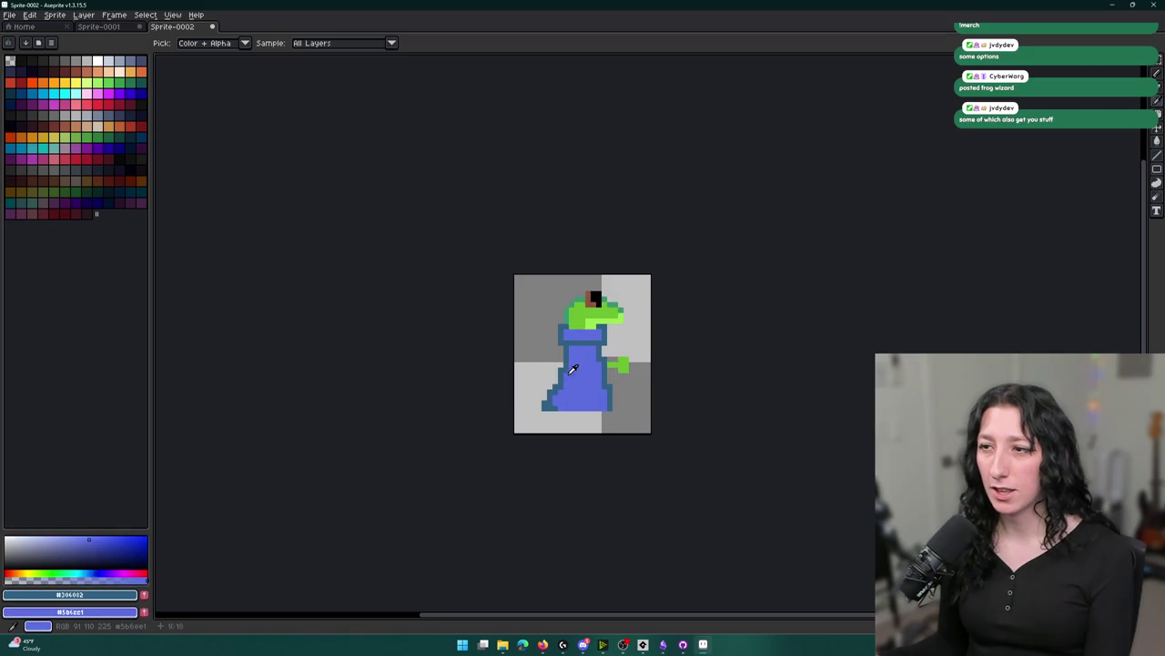
{"action": "scroll", "coordinate": [563, 365], "scroll_direction": "up", "scroll_amount": 3}
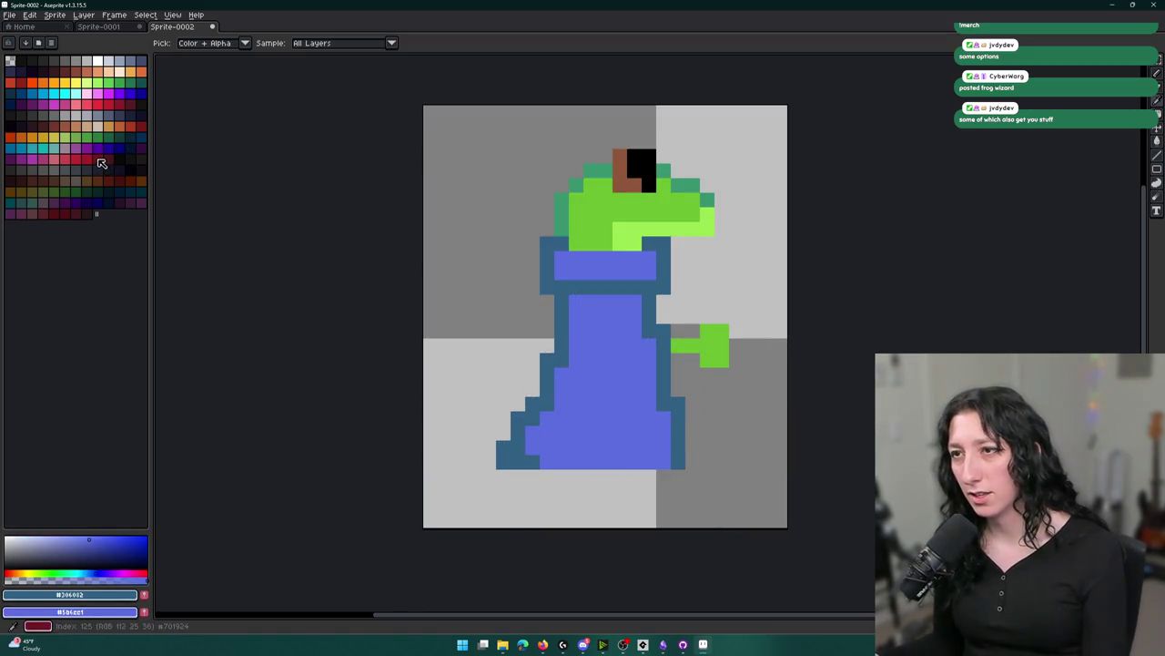
{"action": "scroll", "coordinate": [529, 185], "scroll_direction": "down", "scroll_amount": 5}
{"action": "scroll", "coordinate": [529, 186], "scroll_direction": "up", "scroll_amount": 2}
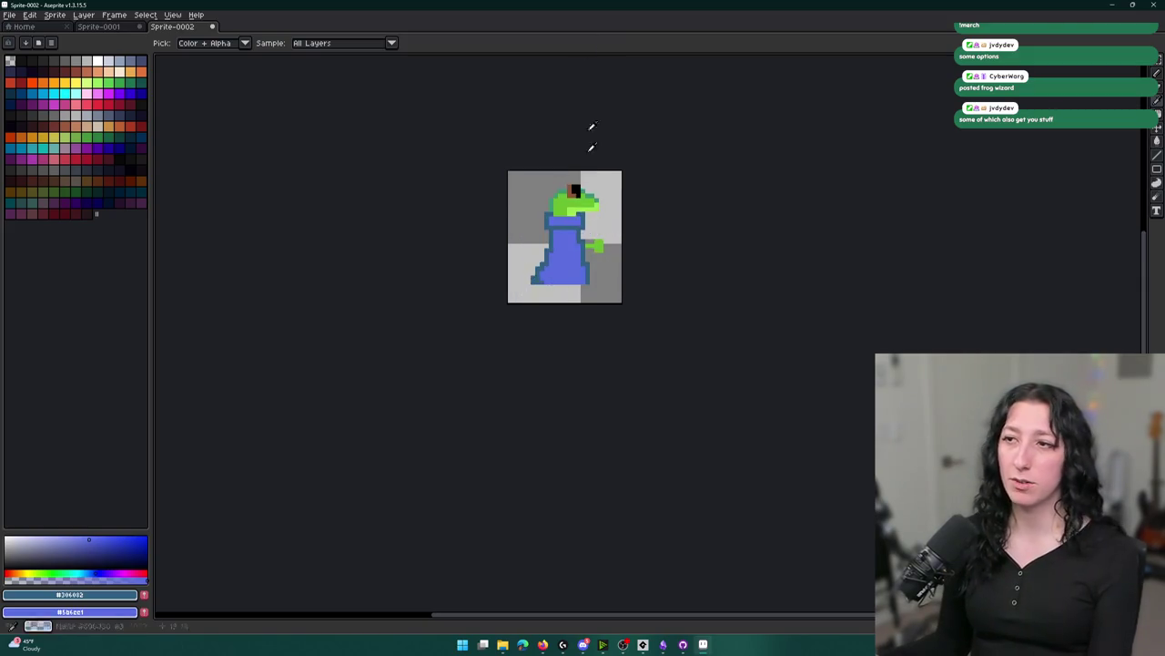
{"action": "key", "text": "alt+Tab"}
{"action": "key", "text": "alt+Tab"}
{"action": "scroll", "coordinate": [585, 239], "scroll_direction": "up", "scroll_amount": 4}
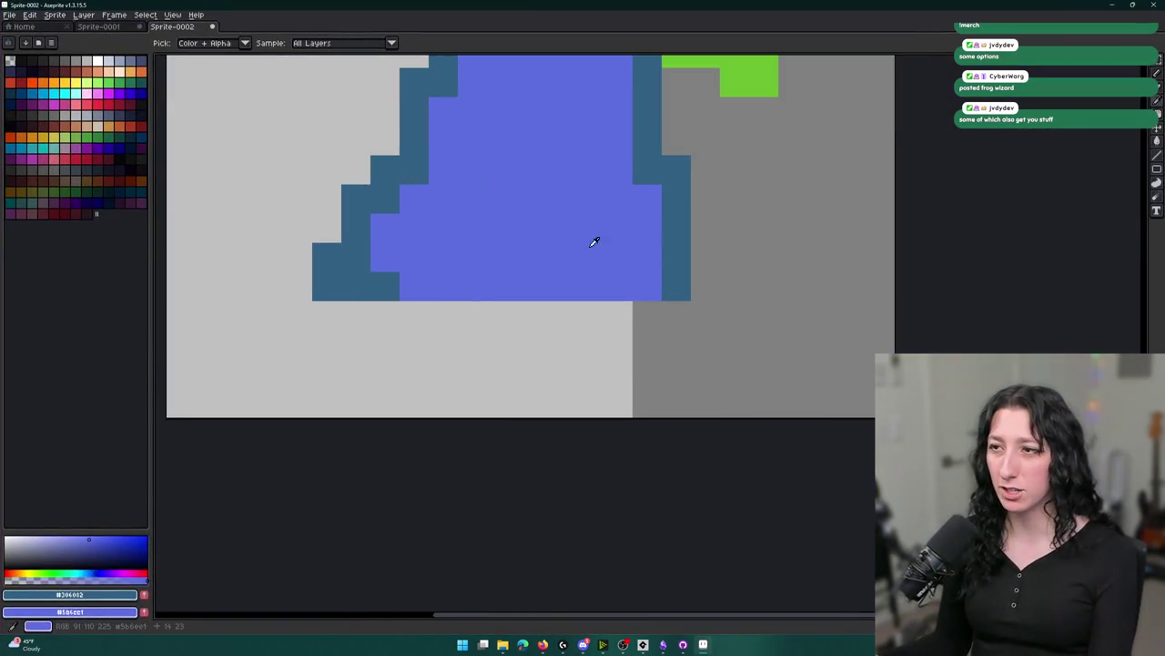
Try pencil strokes below the robe and black pixels on the mouth, undoing both.
{"action": "key", "text": "b"}
{"action": "mouse_move", "coordinate": [646, 306]}
{"action": "left_mouse_down"}
{"action": "mouse_move", "coordinate": [401, 315]}
{"action": "mouse_move", "coordinate": [639, 282]}
{"action": "left_mouse_up"}
{"action": "key", "text": "ctrl+z"}
{"action": "scroll", "coordinate": [639, 282], "scroll_direction": "down", "scroll_amount": 4}
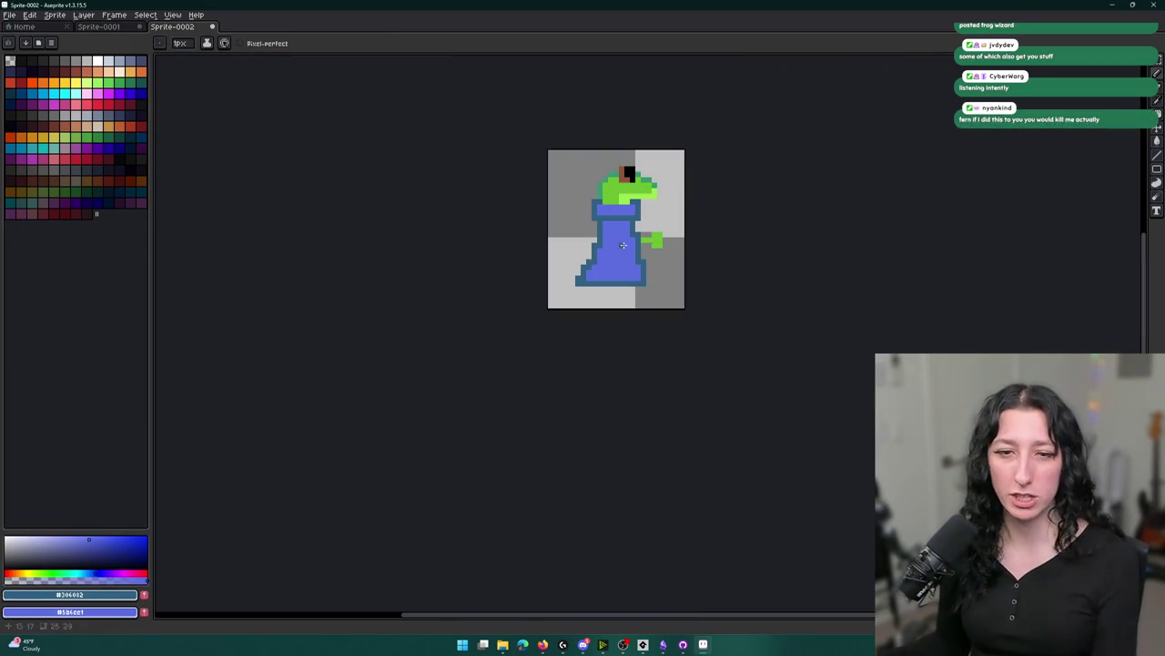
{"action": "mouse_move", "coordinate": [626, 164]}
{"action": "left_mouse_down"}
{"action": "mouse_move", "coordinate": [601, 194]}
{"action": "mouse_move", "coordinate": [609, 161]}
{"action": "mouse_move", "coordinate": [575, 210]}
{"action": "left_mouse_up"}
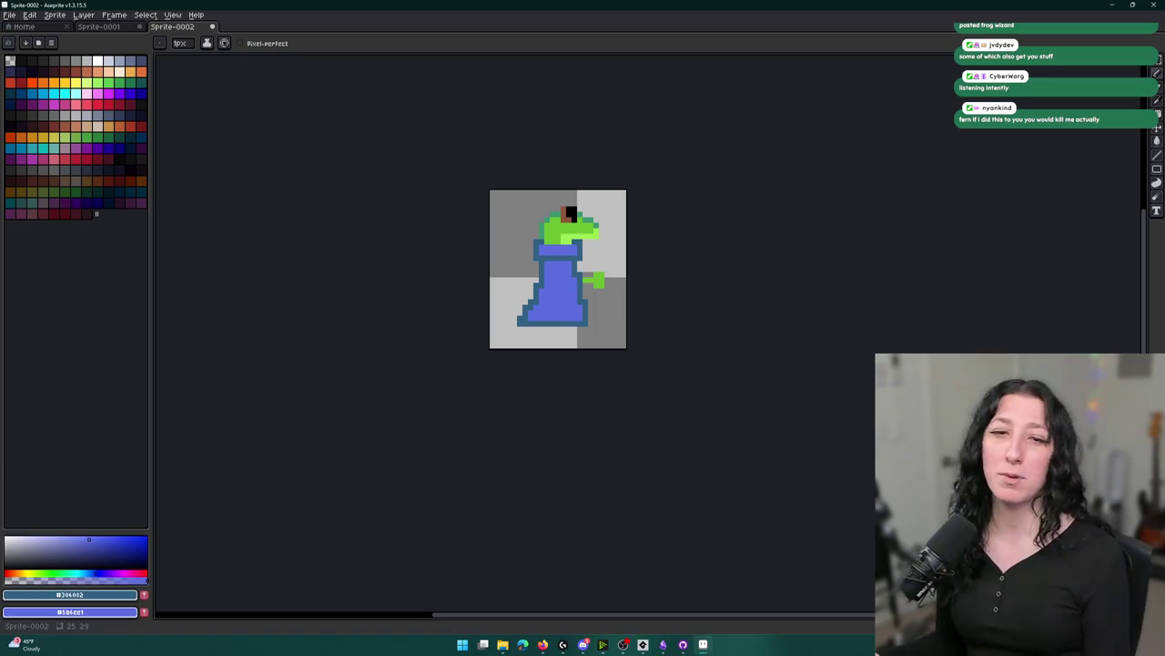
{"action": "scroll", "coordinate": [550, 269], "scroll_direction": "up", "scroll_amount": 4}
{"action": "left_click_drag", "start_coordinate": [568, 167], "coordinate": [489, 251]}
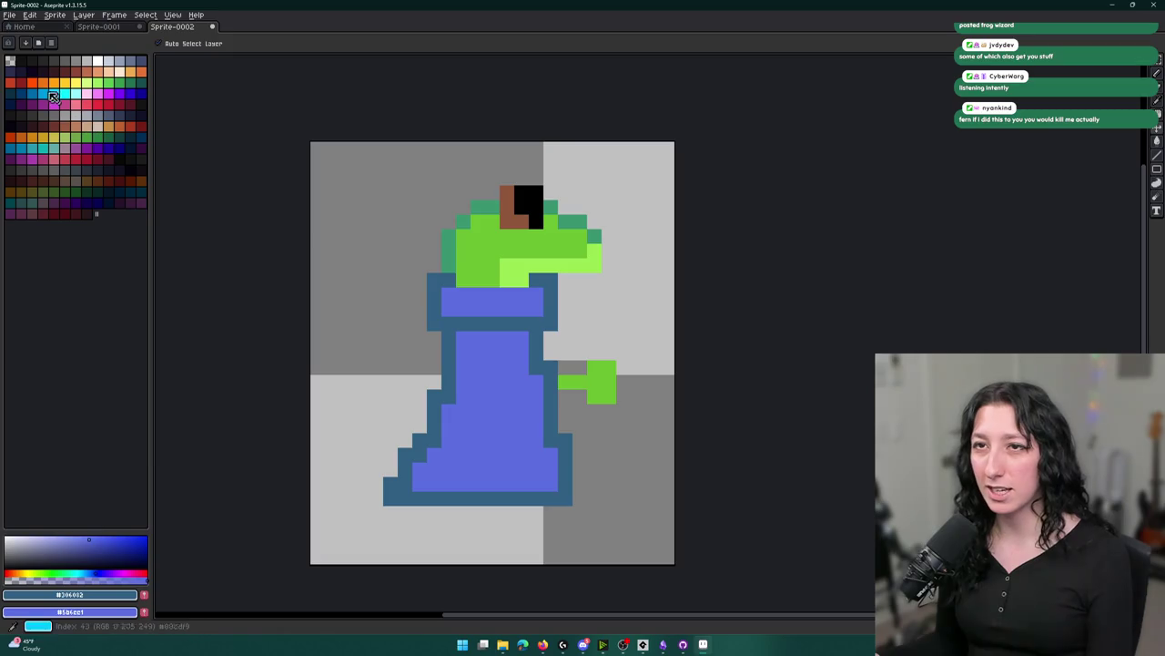
{"action": "left_click", "coordinate": [528, 202], "text": "alt"}
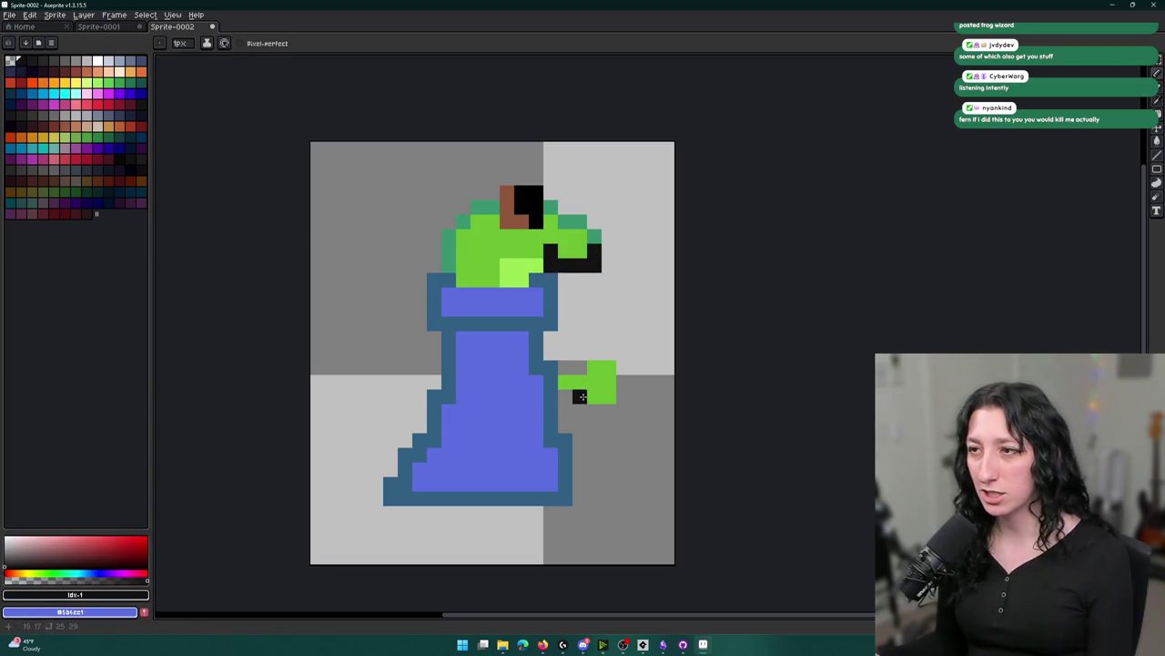
{"action": "key", "text": "ctrl+z"}
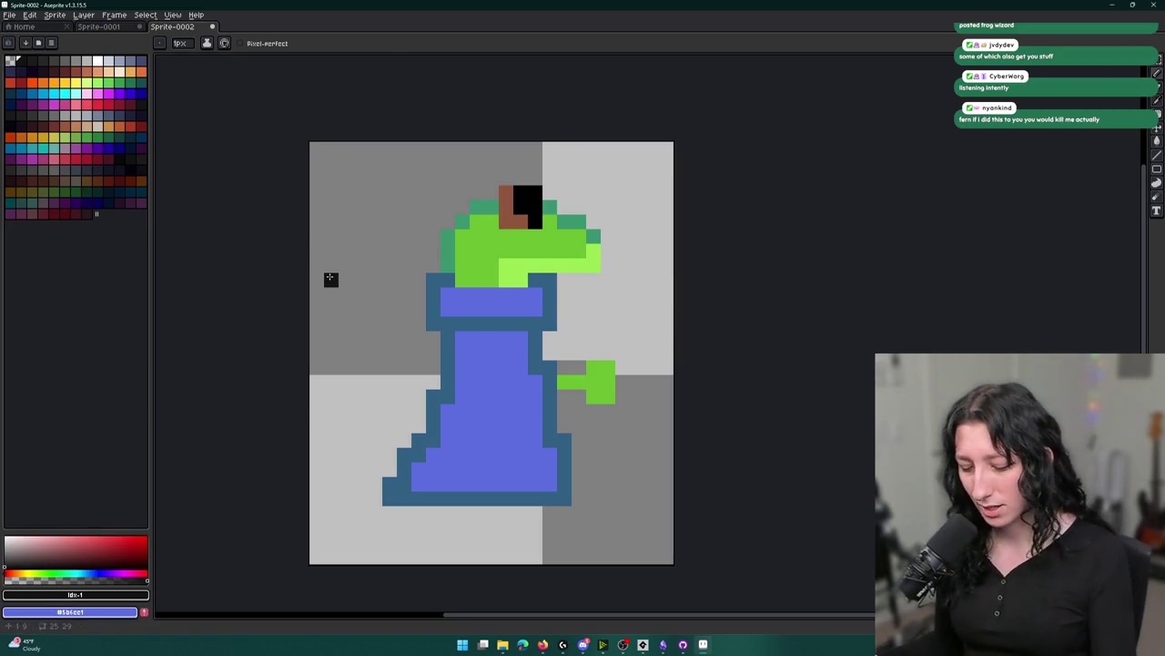
Sample the eye's black, the mouth's light green and the head's darker green.
{"action": "key", "text": "i"}
{"action": "scroll", "coordinate": [391, 339], "scroll_direction": "down", "scroll_amount": 6}
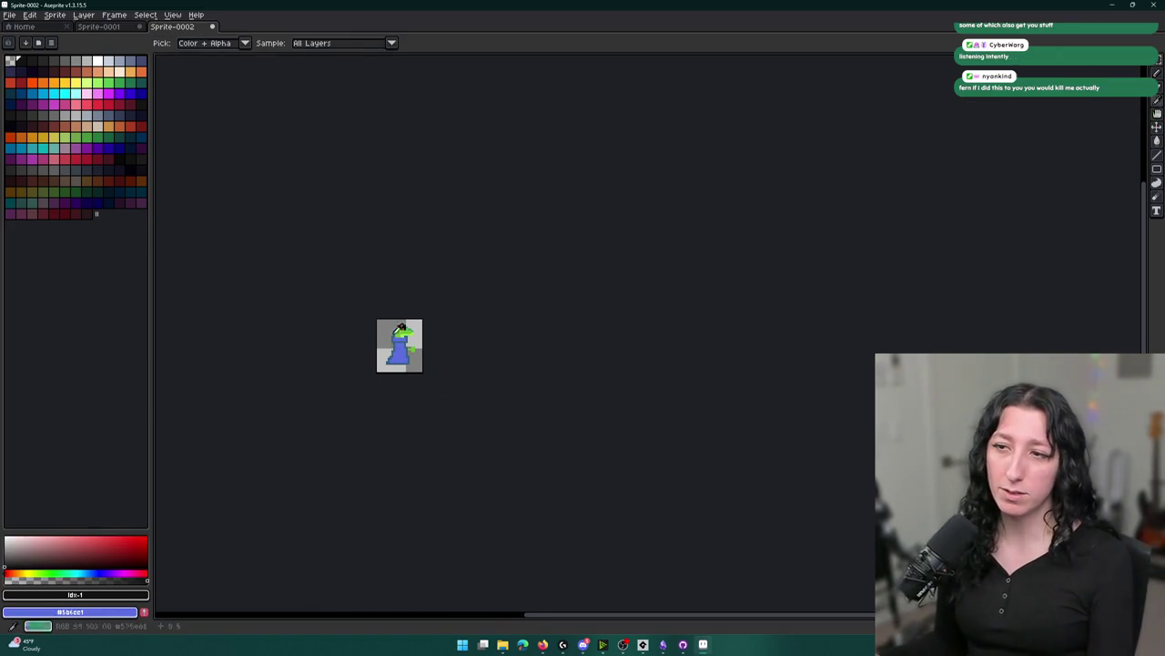
{"action": "scroll", "coordinate": [398, 326], "scroll_direction": "up", "scroll_amount": 6}
{"action": "scroll", "coordinate": [366, 361], "scroll_direction": "up", "scroll_amount": 4}
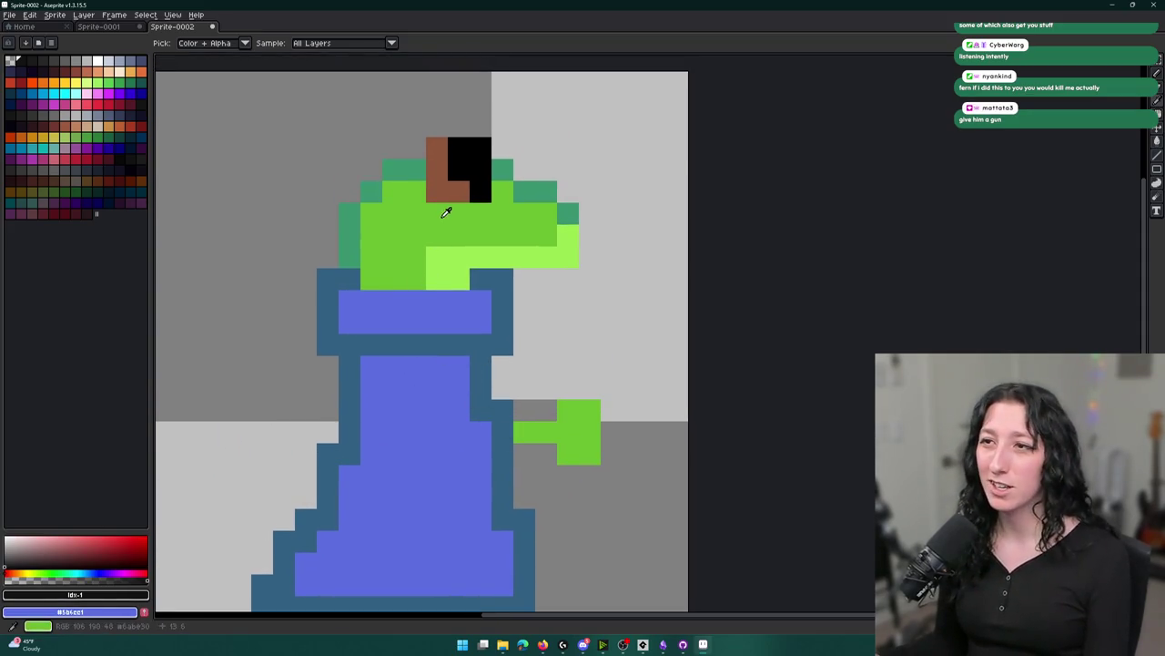
{"action": "scroll", "coordinate": [446, 211], "scroll_direction": "down", "scroll_amount": 5}
{"action": "left_click", "coordinate": [444, 200]}
{"action": "scroll", "coordinate": [443, 198], "scroll_direction": "up", "scroll_amount": 5}
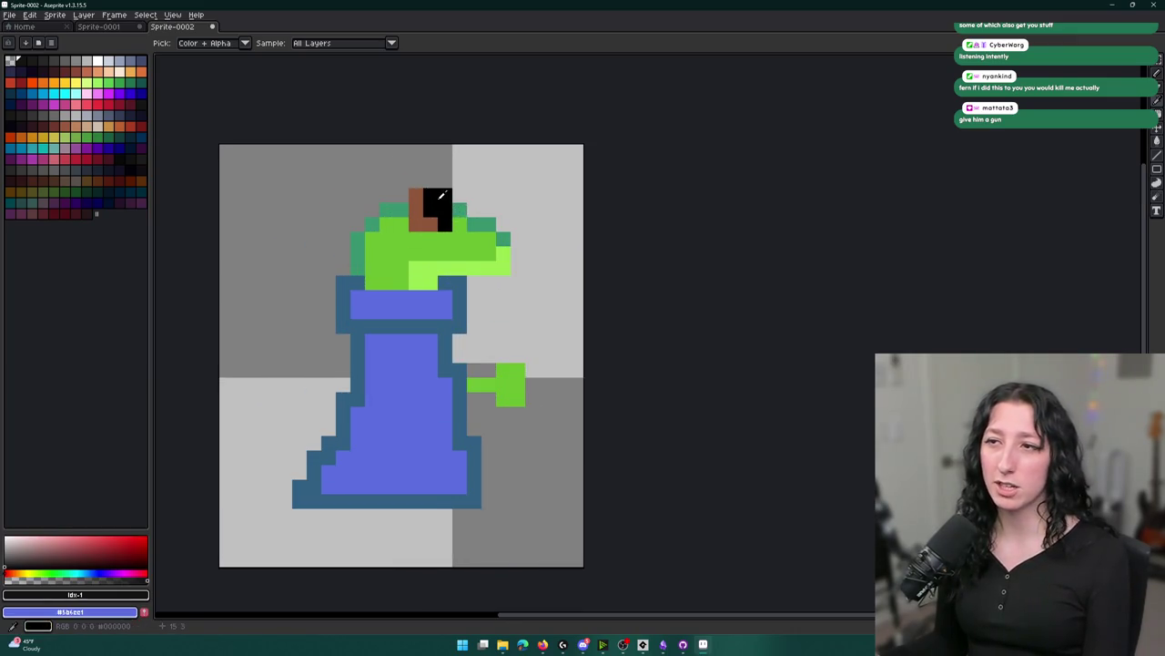
{"action": "scroll", "coordinate": [442, 196], "scroll_direction": "up", "scroll_amount": 2}
{"action": "left_click", "coordinate": [518, 271]}
{"action": "left_click", "coordinate": [519, 228]}
{"action": "scroll", "coordinate": [517, 230], "scroll_direction": "down", "scroll_amount": 3}
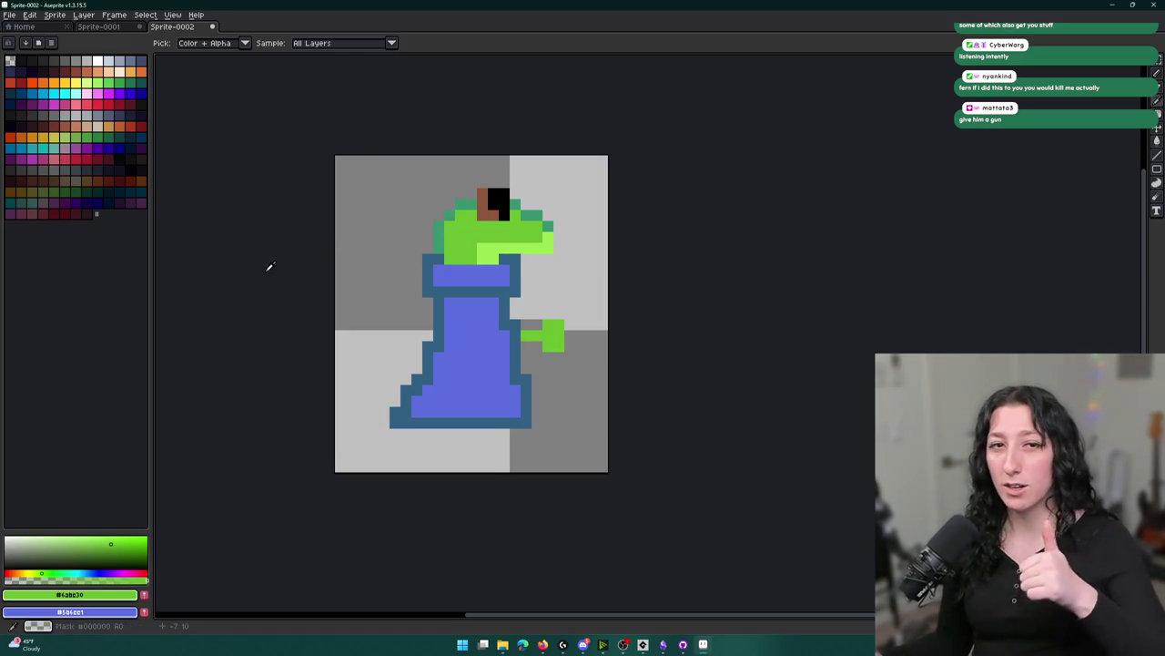
Open the palette options menu and close it without choosing anything.
{"action": "left_click", "coordinate": [53, 44]}
{"action": "left_click", "coordinate": [55, 43]}
{"action": "left_click", "coordinate": [54, 44]}
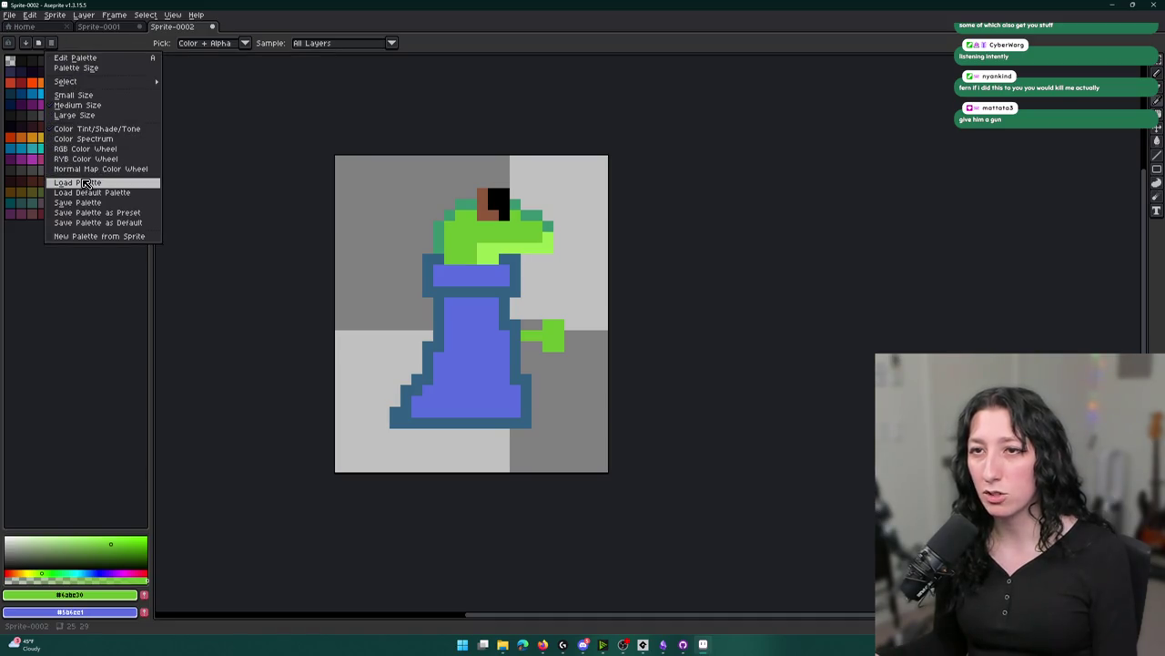
{"action": "mouse_move", "coordinate": [121, 83]}
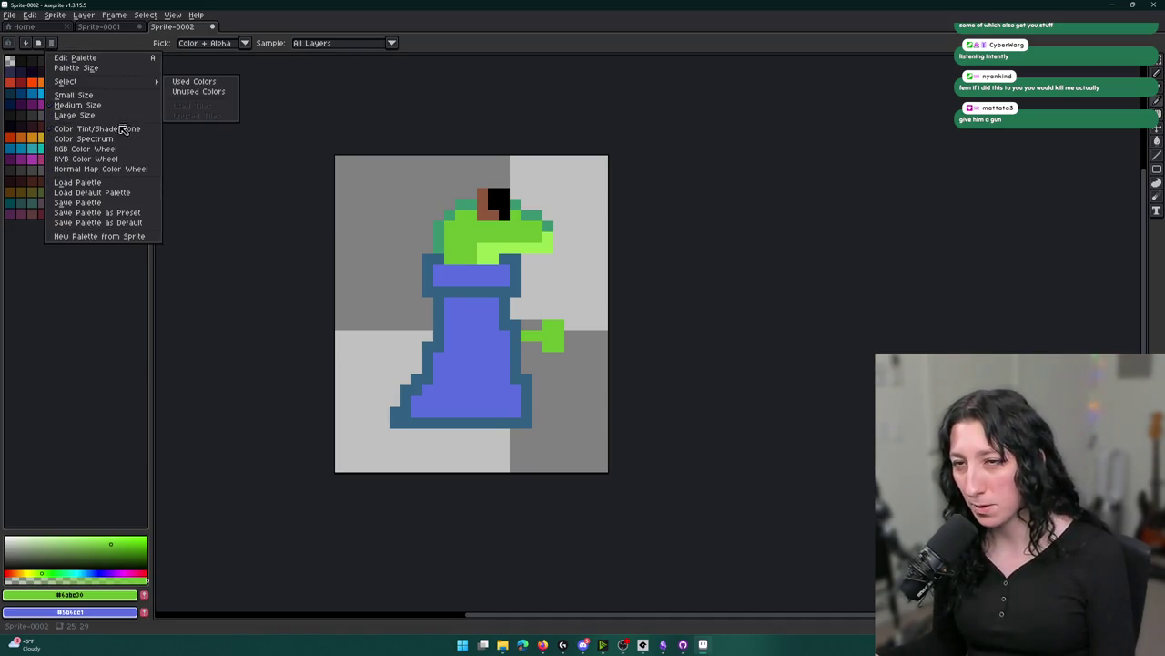
{"action": "left_click", "coordinate": [72, 45]}
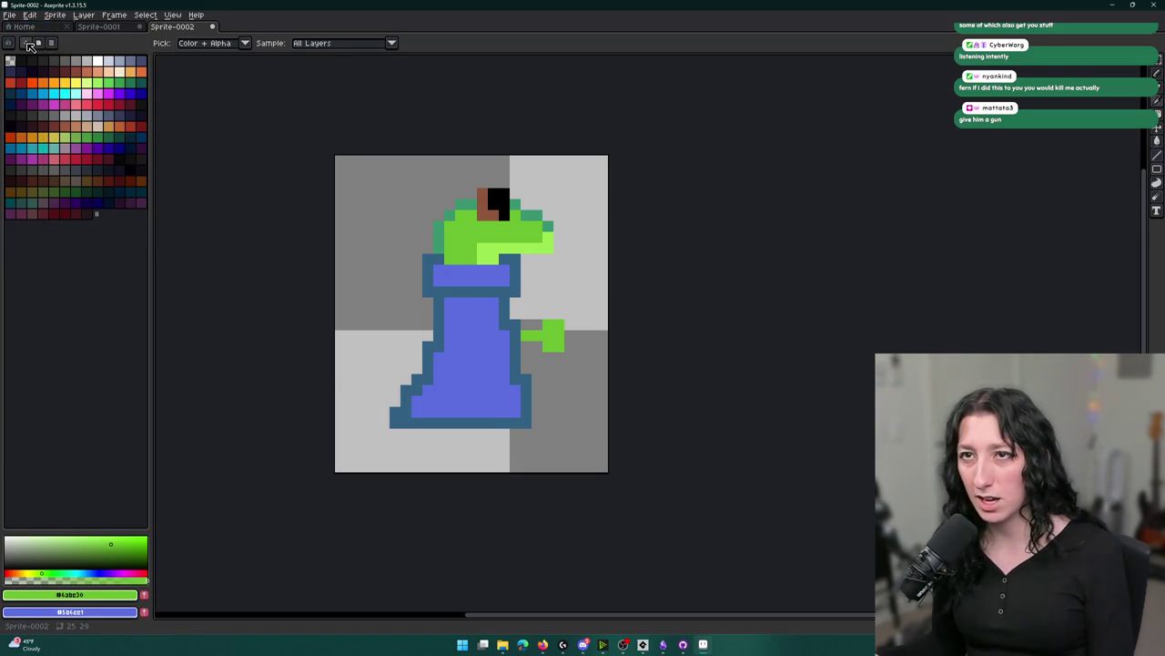
Load the EDG32 preset from the palette presets list onto the sprite.
{"action": "left_click", "coordinate": [39, 45]}
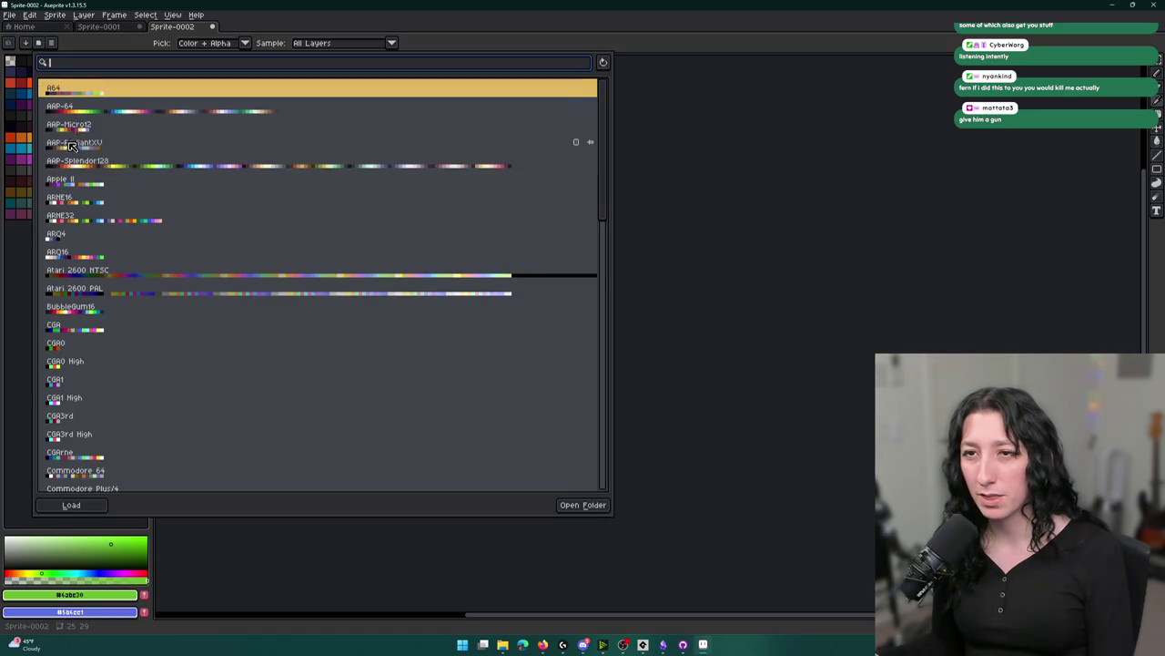
{"action": "scroll", "coordinate": [102, 276], "scroll_direction": "down", "scroll_amount": 10}
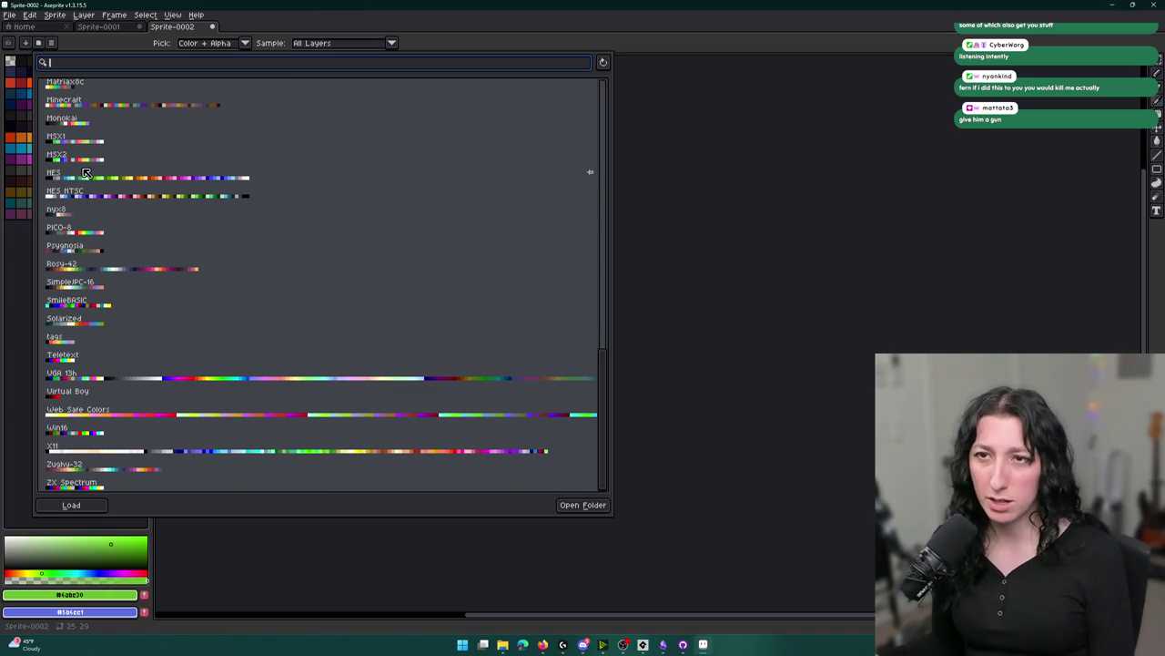
{"action": "scroll", "coordinate": [143, 404], "scroll_direction": "up", "scroll_amount": 3}
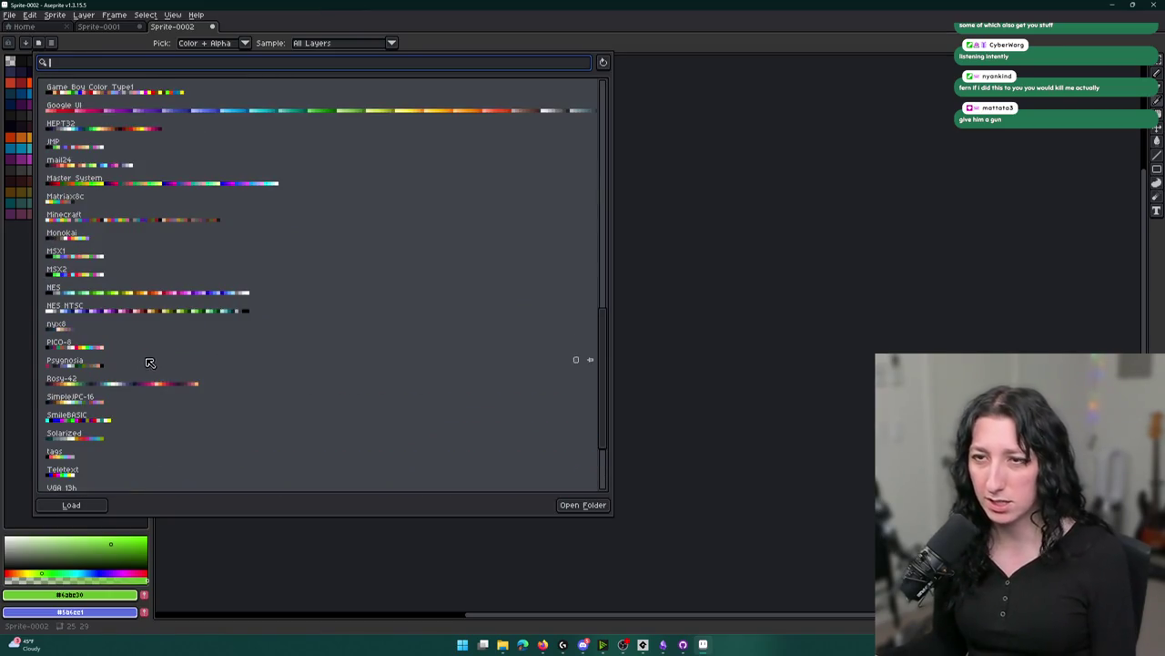
{"action": "scroll", "coordinate": [136, 216], "scroll_direction": "up", "scroll_amount": 4}
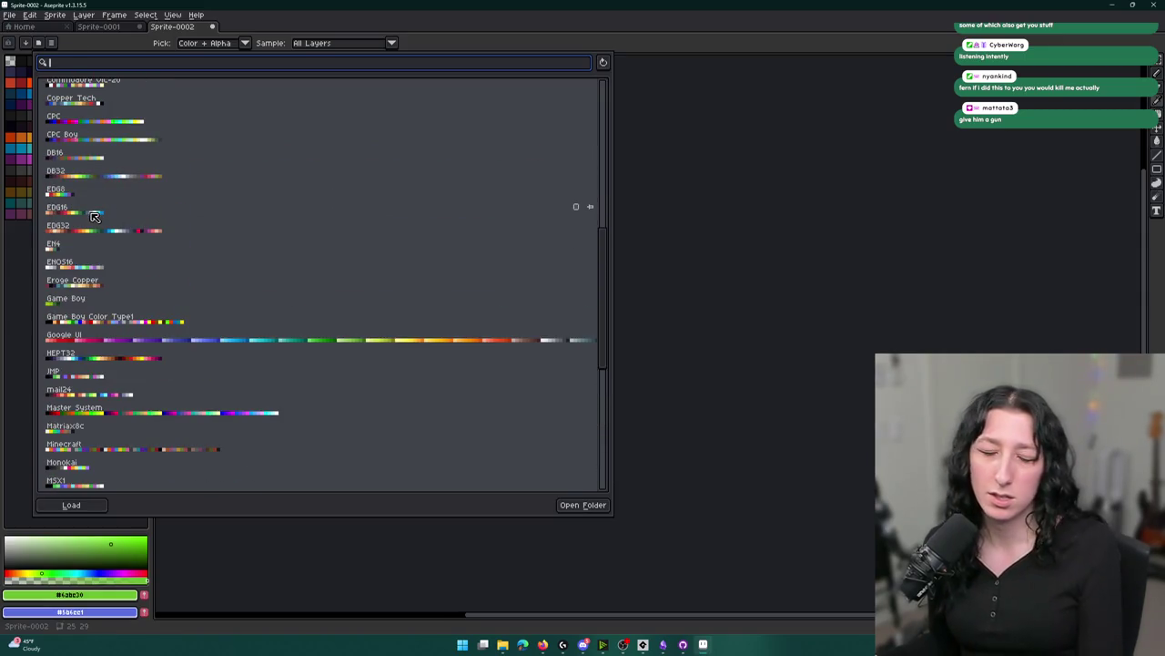
{"action": "left_click", "coordinate": [91, 221]}
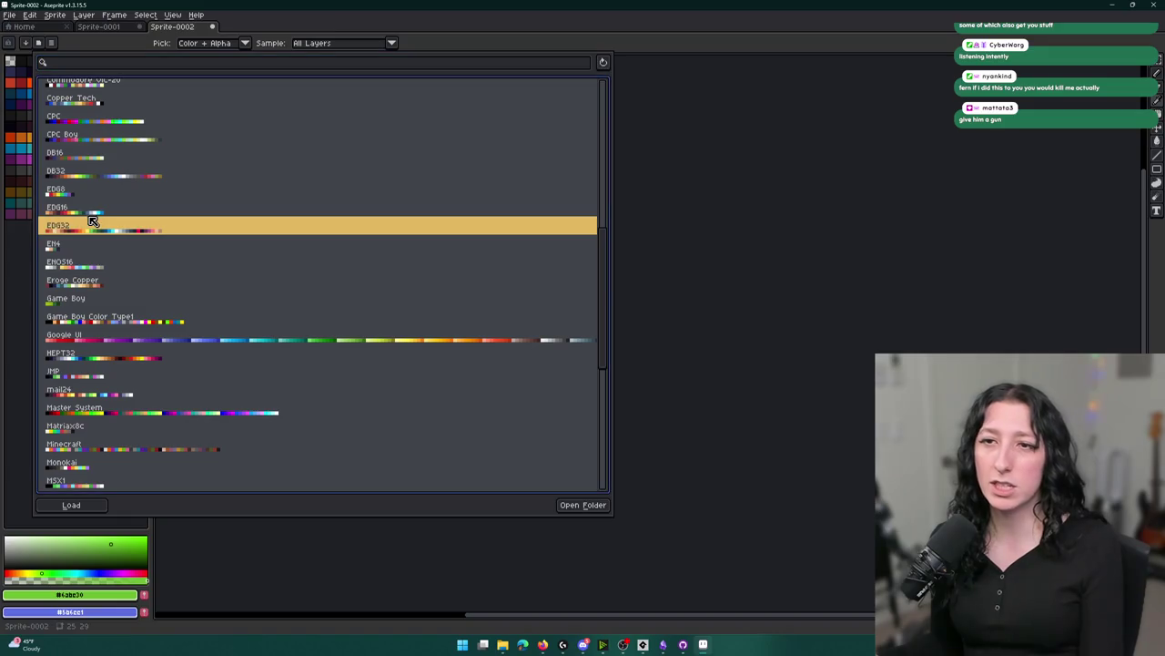
{"action": "left_click", "coordinate": [93, 213]}
{"action": "key", "text": "Down"}
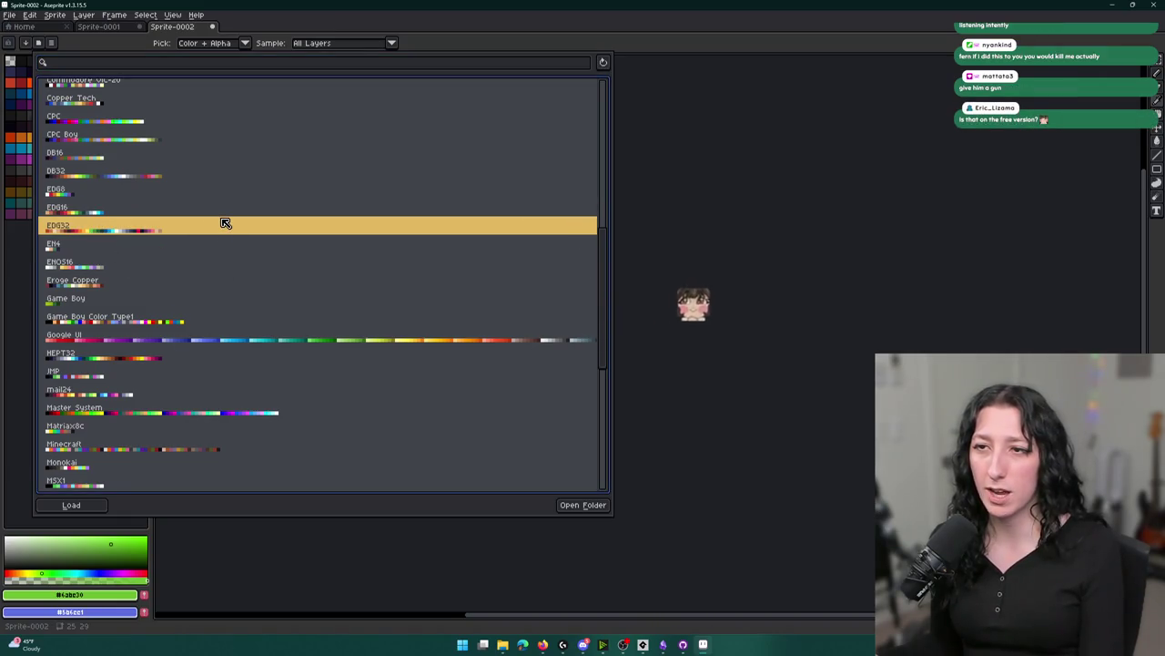
{"action": "left_click", "coordinate": [656, 291]}
{"action": "scroll", "coordinate": [447, 301], "scroll_direction": "up", "scroll_amount": 3}
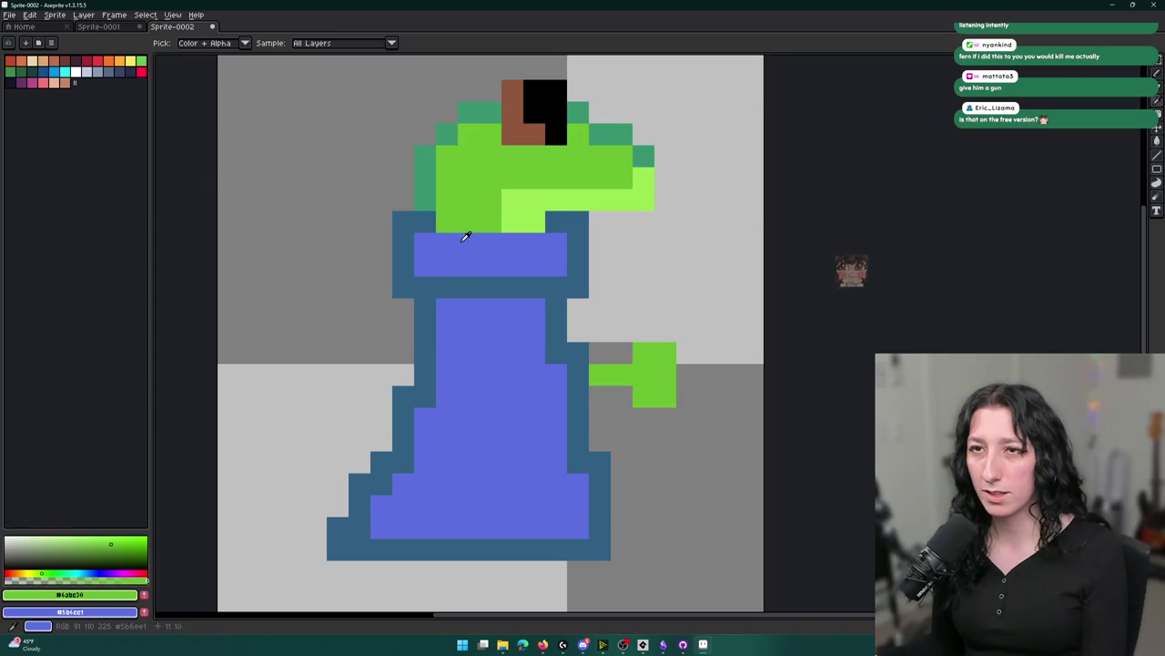
Replace the head's mid green, mouth's light green and teal head outline with darker EDG32 greens.
{"action": "key", "text": "b"}
{"action": "scroll", "coordinate": [477, 260], "scroll_direction": "up", "scroll_amount": 3}
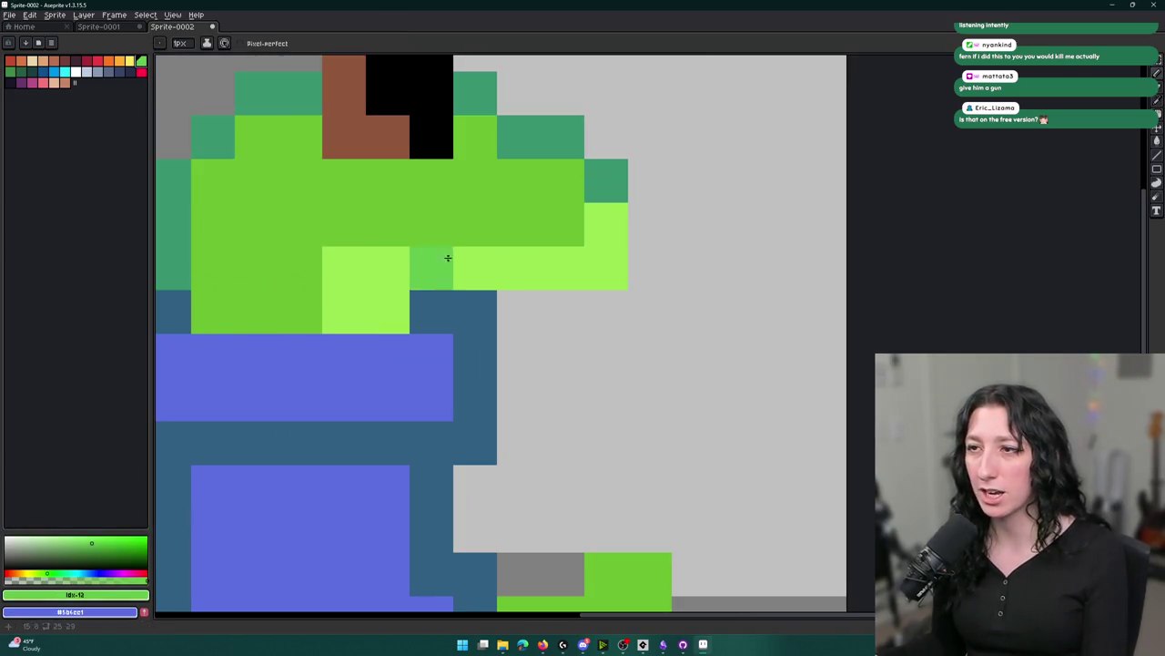
{"action": "key", "text": "i"}
{"action": "left_click", "coordinate": [322, 172]}
{"action": "key", "text": "shift+r"}
{"action": "key", "text": "Return"}
{"action": "left_click", "coordinate": [375, 251]}
{"action": "key", "text": "shift+r"}
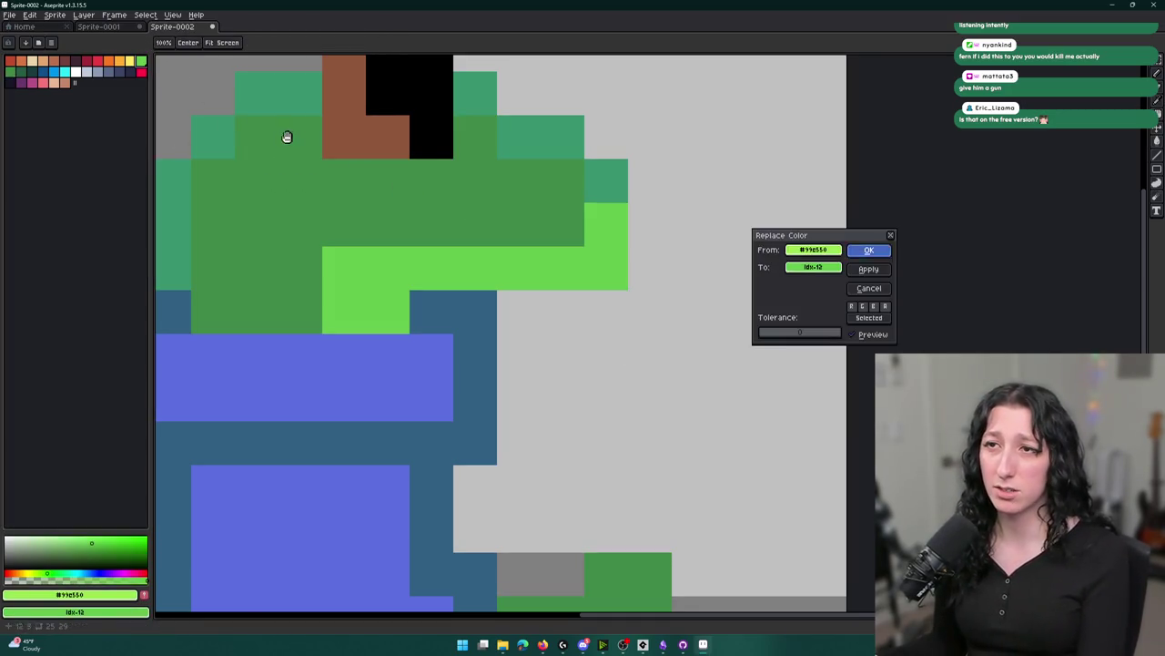
{"action": "key", "text": "Return"}
{"action": "left_click", "coordinate": [253, 86]}
{"action": "right_click", "coordinate": [21, 72]}
{"action": "key", "text": "shift+r"}
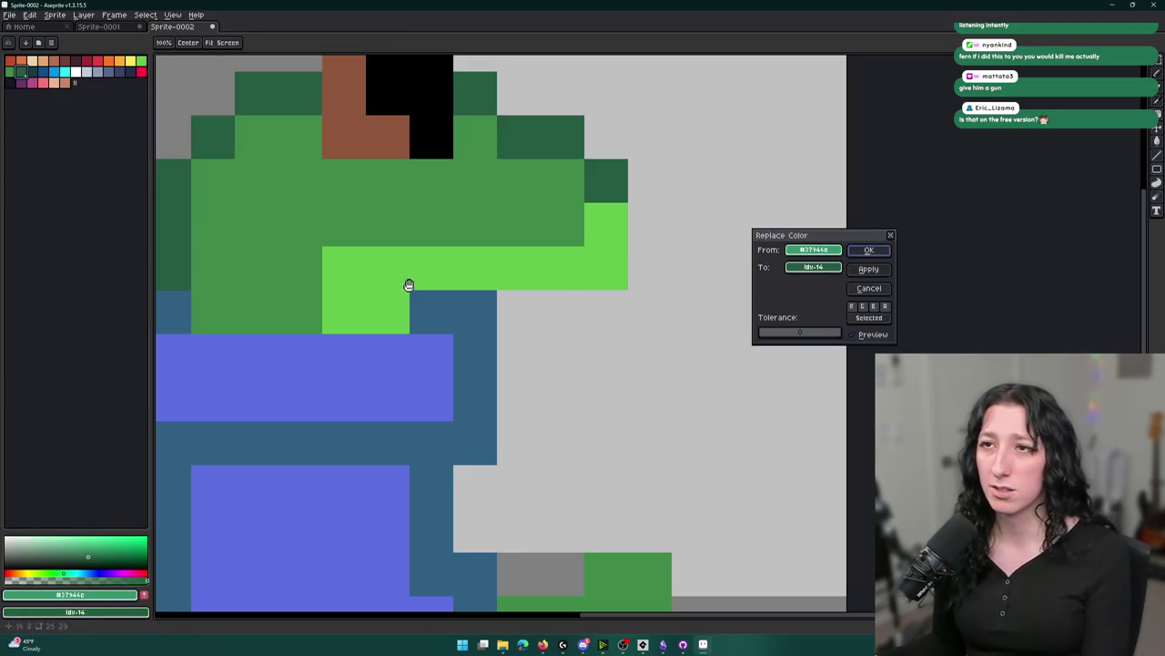
{"action": "key", "text": "Return"}
Recolour the robe outline blue to a darker palette blue after undoing a cyan attempt.
{"action": "left_click", "coordinate": [458, 298]}
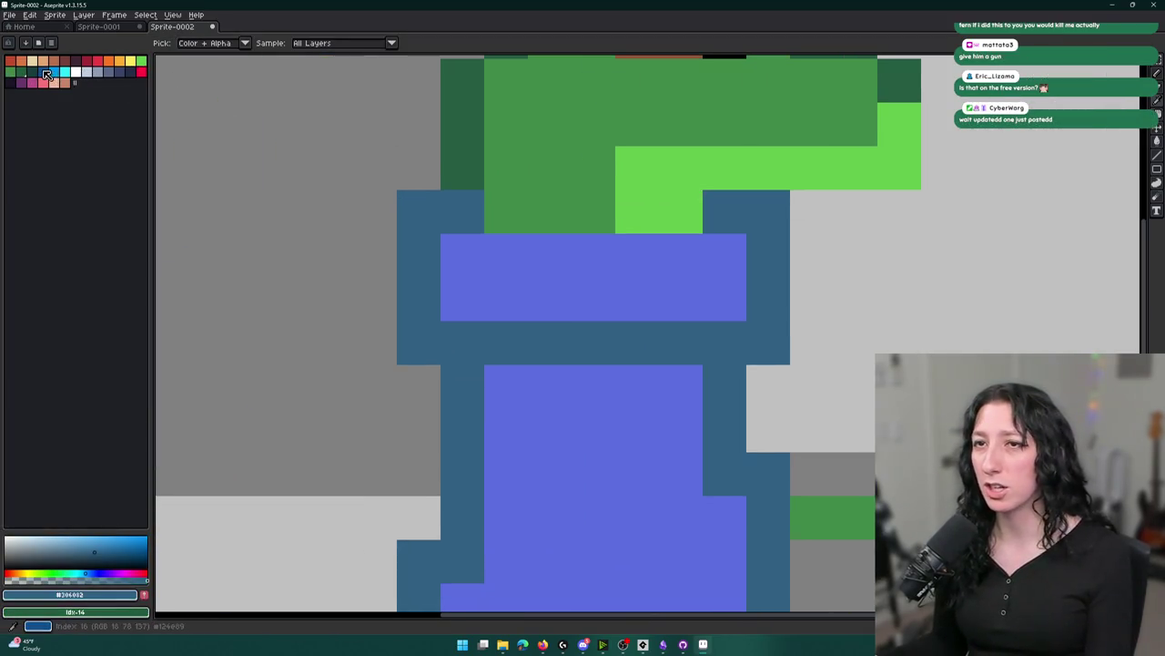
{"action": "right_click", "coordinate": [54, 76]}
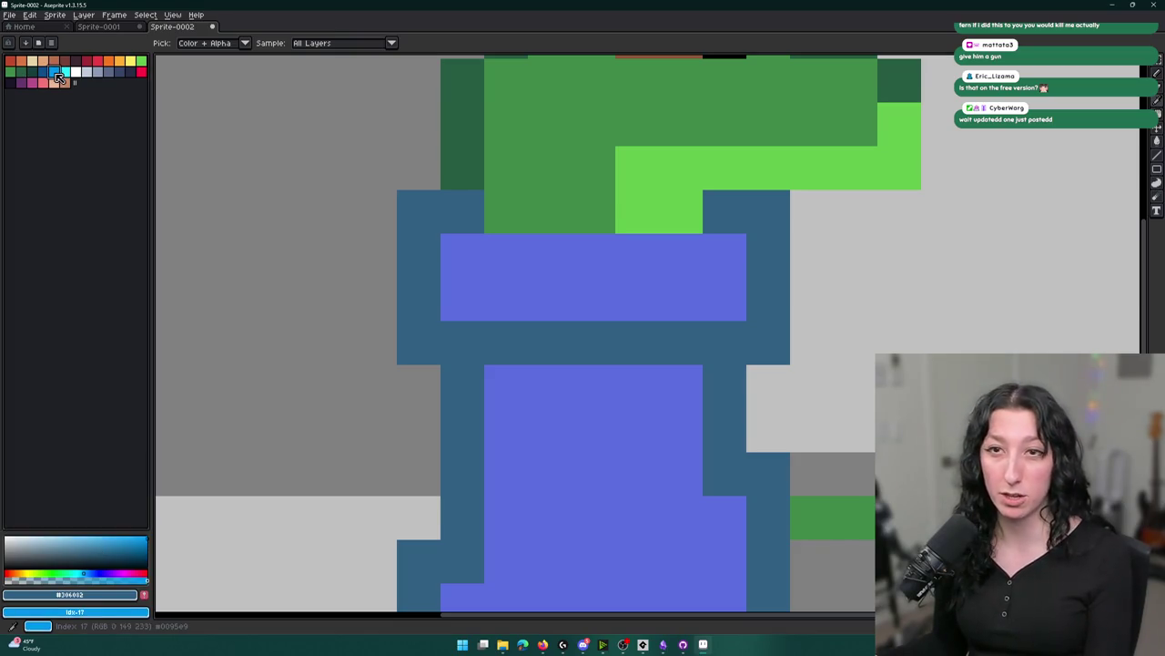
{"action": "key", "text": "shift+r"}
{"action": "key", "text": "Return"}
{"action": "key", "text": "ctrl+z"}
{"action": "right_click", "coordinate": [59, 72]}
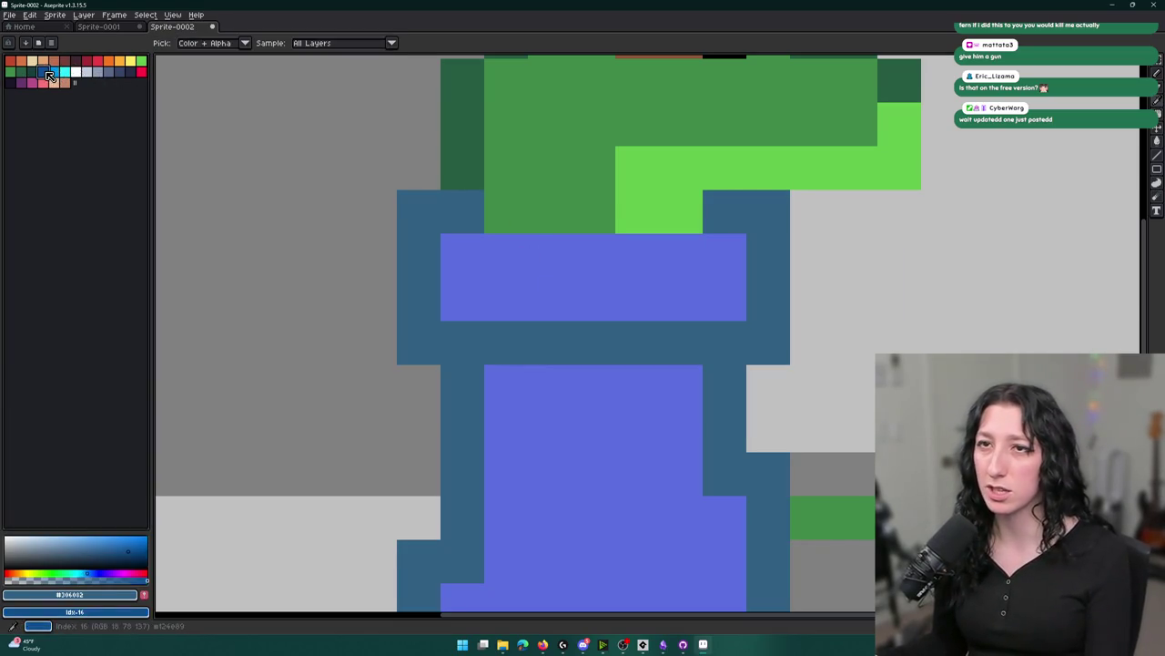
{"action": "key", "text": "shift+r"}
{"action": "key", "text": "Return"}
Swap the robe's purple for the dark teal palette colour with Replace Color.
{"action": "left_click", "coordinate": [574, 270]}
{"action": "right_click", "coordinate": [34, 72]}
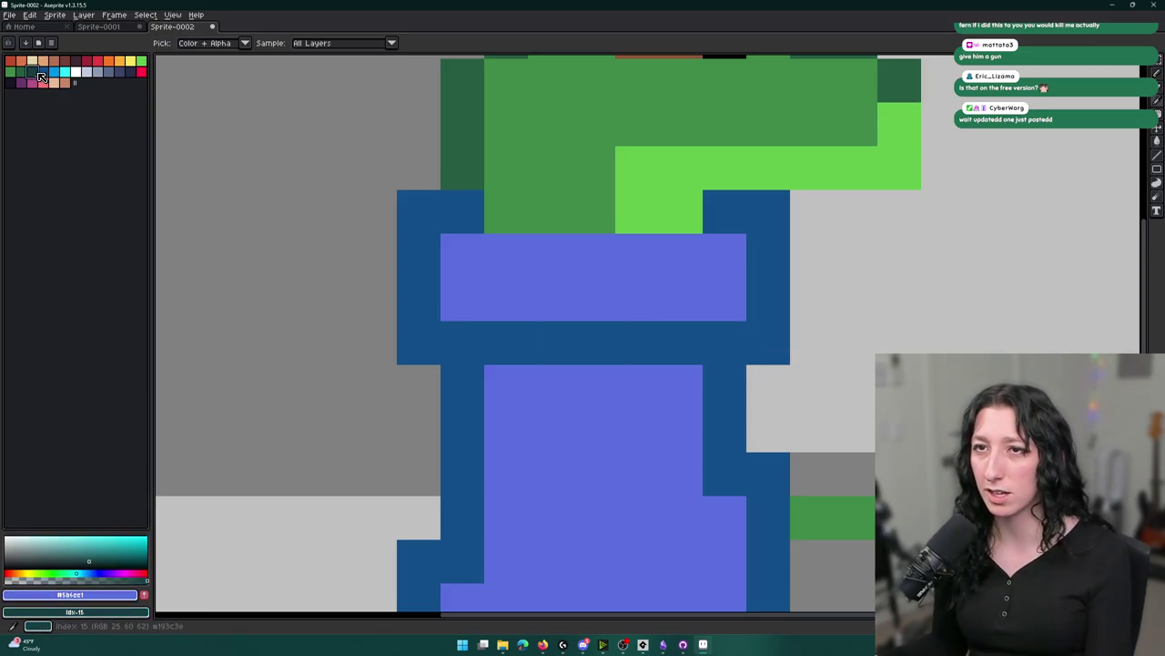
{"action": "key", "text": "shift+r"}
{"action": "key", "text": "Return"}
{"action": "scroll", "coordinate": [546, 261], "scroll_direction": "down", "scroll_amount": 5}
{"action": "scroll", "coordinate": [561, 260], "scroll_direction": "up", "scroll_amount": 2}
{"action": "scroll", "coordinate": [561, 259], "scroll_direction": "up", "scroll_amount": 3}
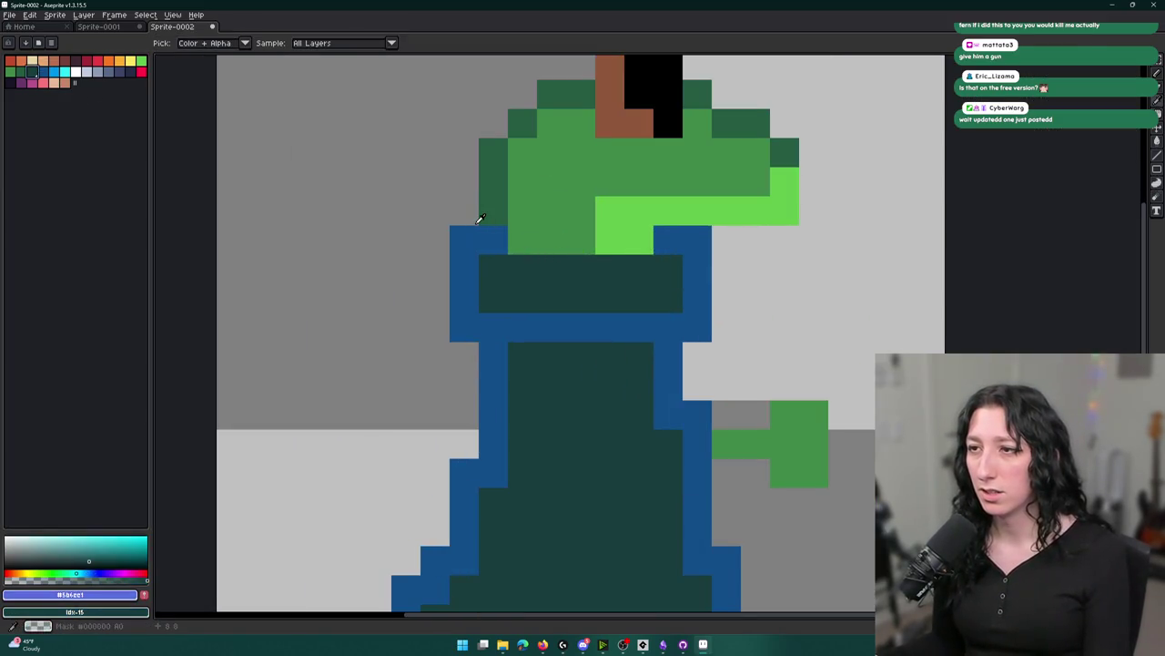
Turn the dark blue border bright blue and the teal robe dark blue.
{"action": "left_click", "coordinate": [497, 243]}
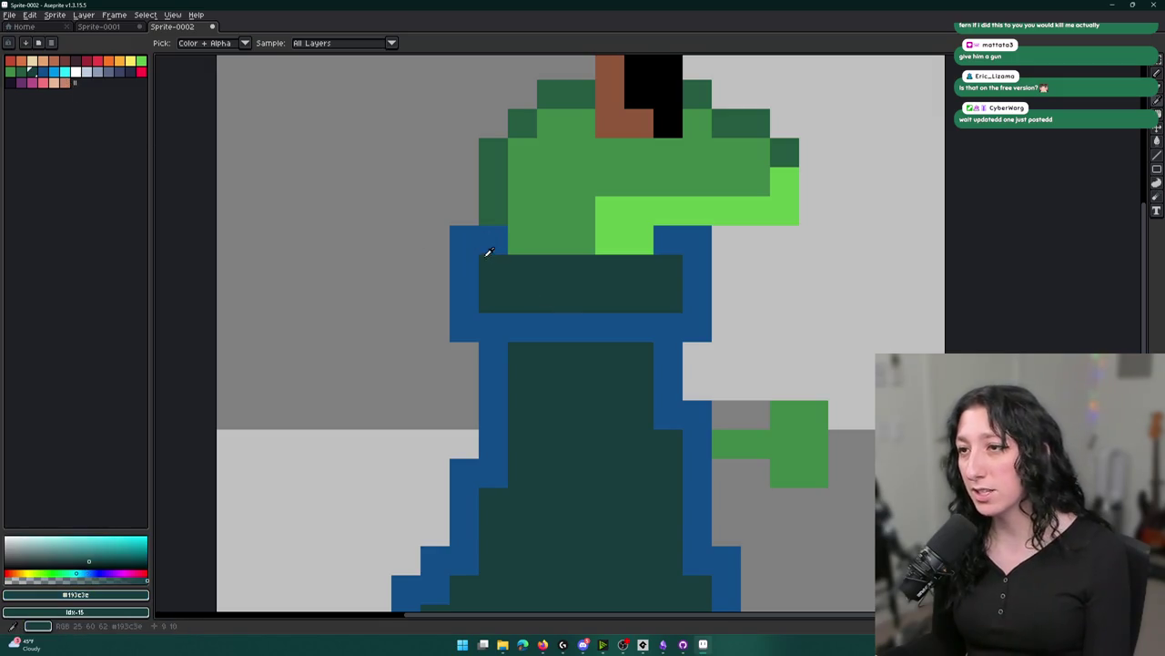
{"action": "right_click", "coordinate": [54, 73]}
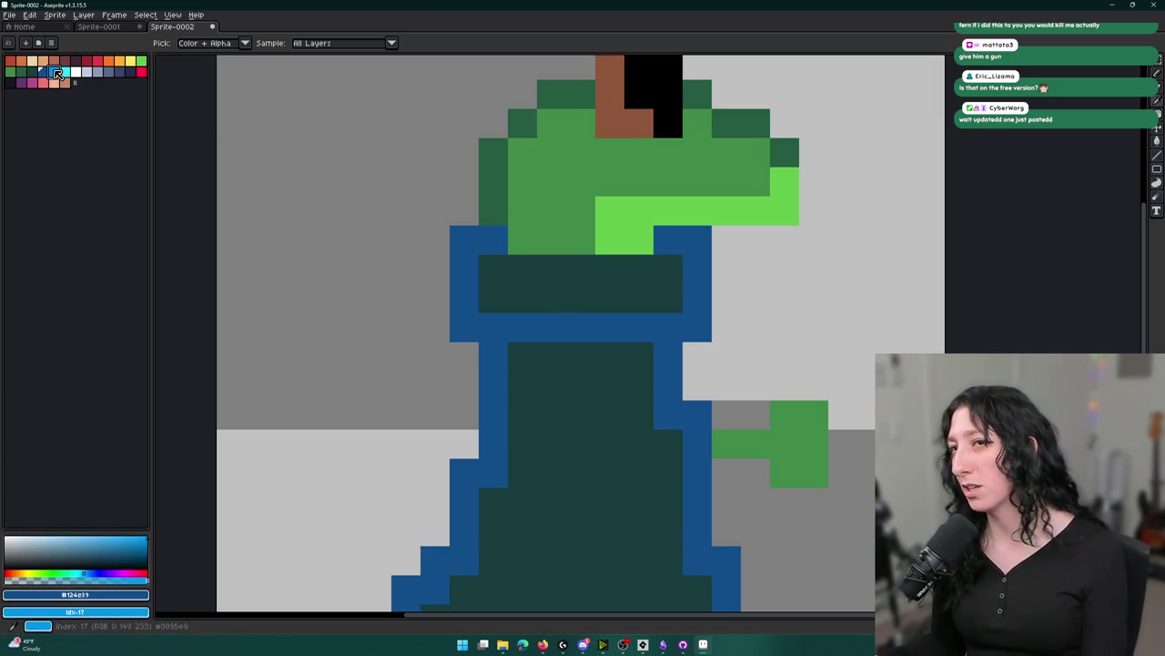
{"action": "key", "text": "shift+r"}
{"action": "key", "text": "Return"}
{"action": "right_click", "coordinate": [43, 72]}
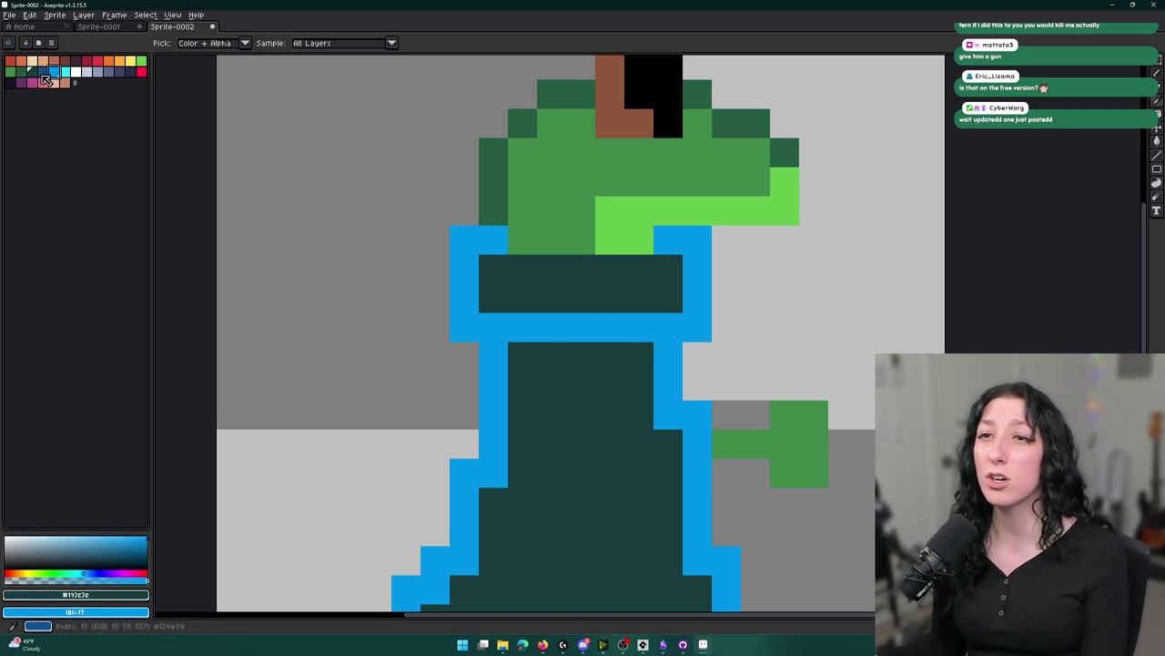
{"action": "key", "text": "shift+r"}
{"action": "key", "text": "Return"}
{"action": "scroll", "coordinate": [679, 322], "scroll_direction": "down", "scroll_amount": 1}
{"action": "scroll", "coordinate": [679, 323], "scroll_direction": "down", "scroll_amount": 1}
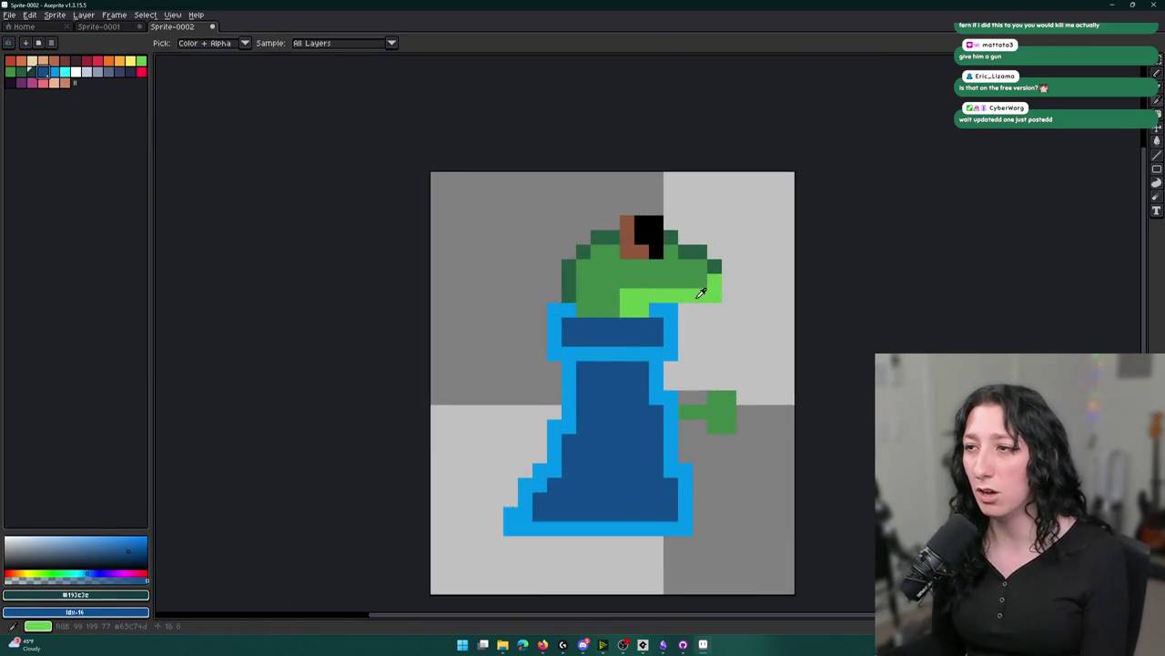
Turn the brown pixels dark red and black pixels near-black, then move the window to reveal Discord.
{"action": "left_click", "coordinate": [550, 219]}
{"action": "scroll", "coordinate": [549, 218], "scroll_direction": "down", "scroll_amount": 1}
{"action": "scroll", "coordinate": [550, 219], "scroll_direction": "up", "scroll_amount": 2}
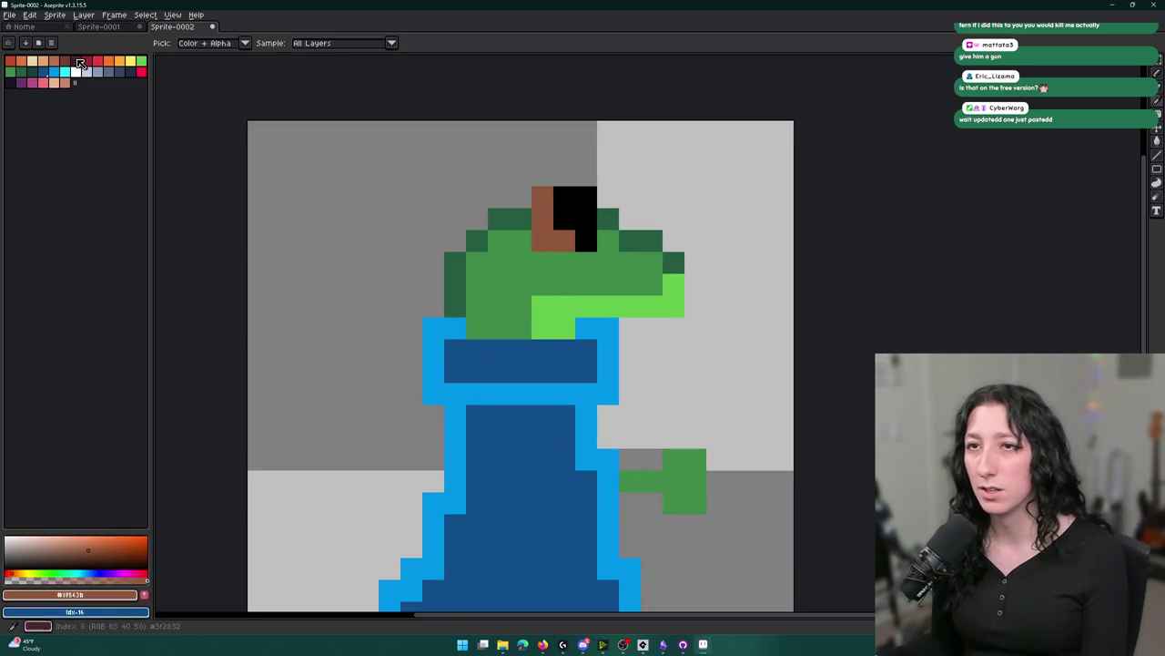
{"action": "right_click", "coordinate": [60, 63]}
{"action": "key", "text": "shift+r"}
{"action": "key", "text": "Return"}
{"action": "left_click", "coordinate": [568, 195]}
{"action": "key", "text": "shift+r"}
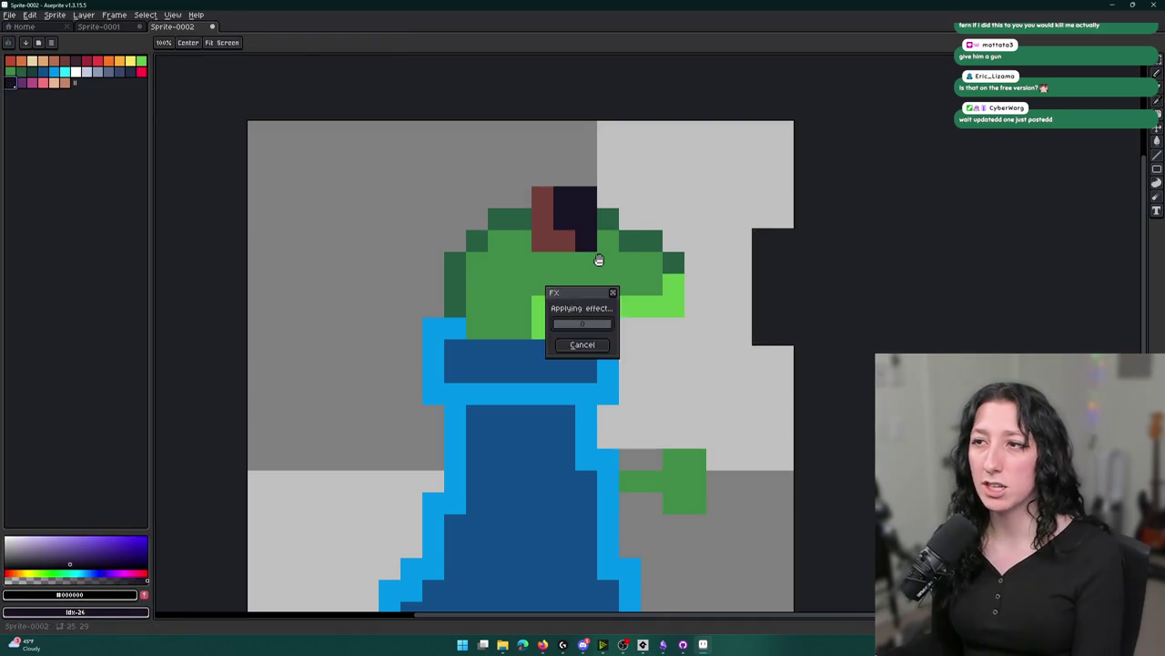
{"action": "key", "text": "Escape"}
{"action": "scroll", "coordinate": [598, 261], "scroll_direction": "down", "scroll_amount": 3}
{"action": "mouse_move", "coordinate": [621, 7]}
{"action": "left_mouse_down"}
{"action": "mouse_move", "coordinate": [657, 209]}
{"action": "mouse_move", "coordinate": [761, 496]}
{"action": "mouse_move", "coordinate": [768, 637]}
{"action": "mouse_move", "coordinate": [707, 601]}
{"action": "mouse_move", "coordinate": [694, 68]}
{"action": "mouse_move", "coordinate": [1071, 51]}
{"action": "left_mouse_up"}
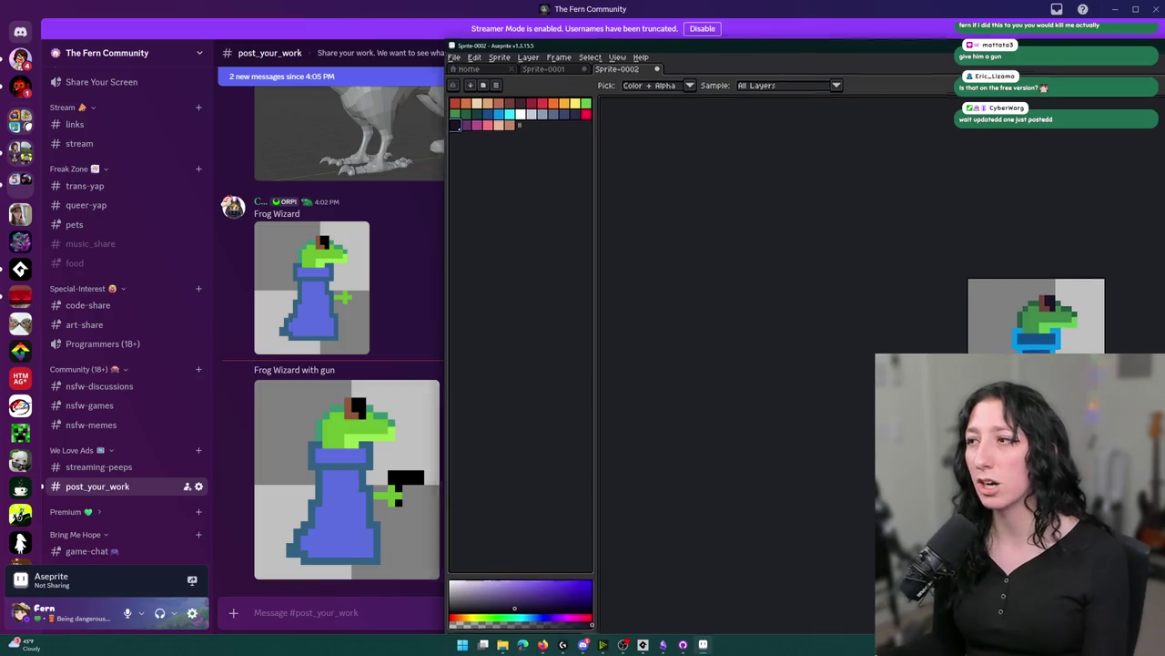
Maximize Aseprite over Discord again and sample the dark blue robe colour.
{"action": "double_click", "coordinate": [1047, 48]}
{"action": "scroll", "coordinate": [731, 255], "scroll_direction": "up", "scroll_amount": 6}
{"action": "left_click", "coordinate": [560, 187]}
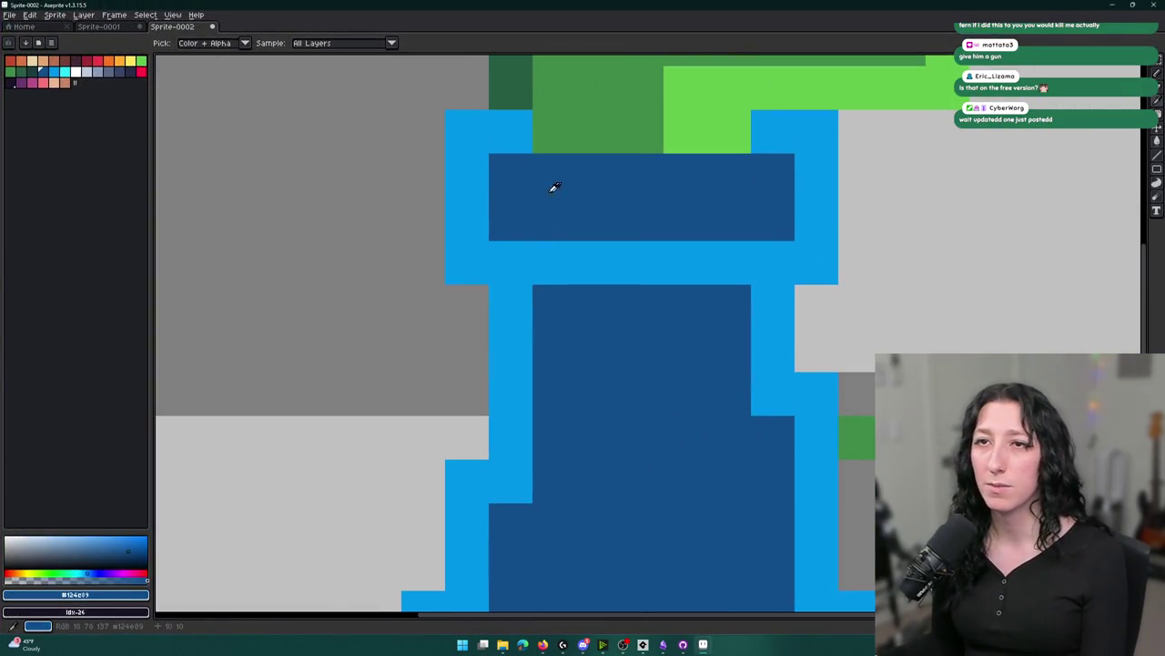
Compare the bright blue outline and dark blue robe, then set the near-black swatch as foreground colour.
{"action": "left_click", "coordinate": [450, 156]}
{"action": "scroll", "coordinate": [464, 164], "scroll_direction": "down", "scroll_amount": 4}
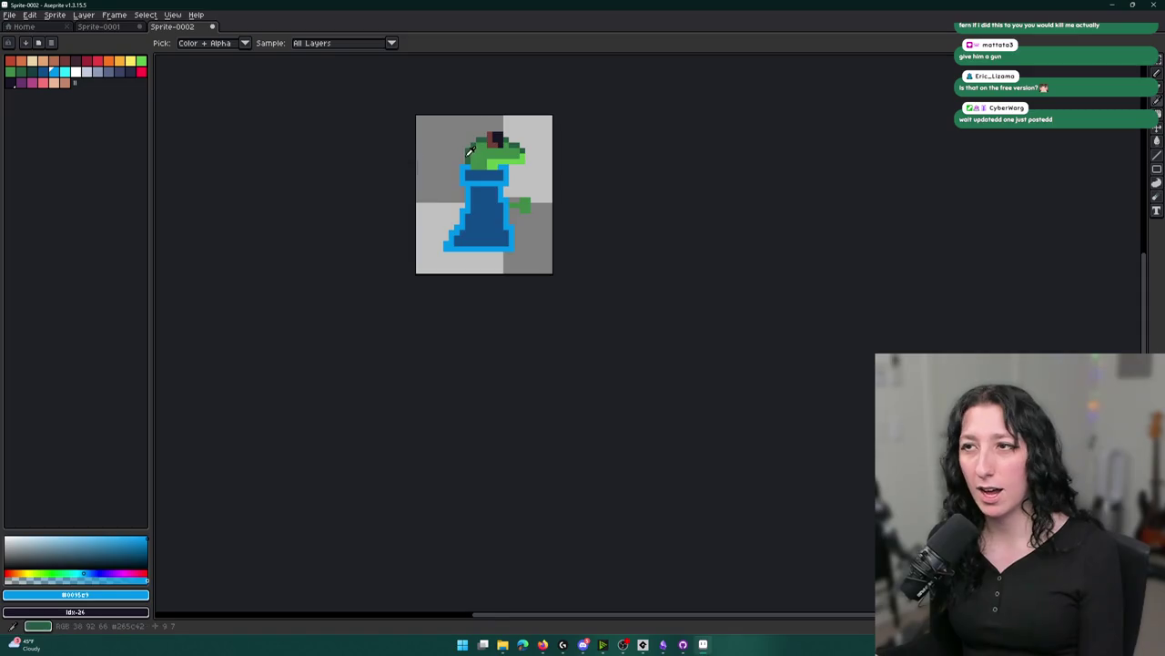
{"action": "scroll", "coordinate": [470, 150], "scroll_direction": "up", "scroll_amount": 3}
{"action": "scroll", "coordinate": [474, 137], "scroll_direction": "down", "scroll_amount": 3}
{"action": "scroll", "coordinate": [446, 191], "scroll_direction": "up", "scroll_amount": 4}
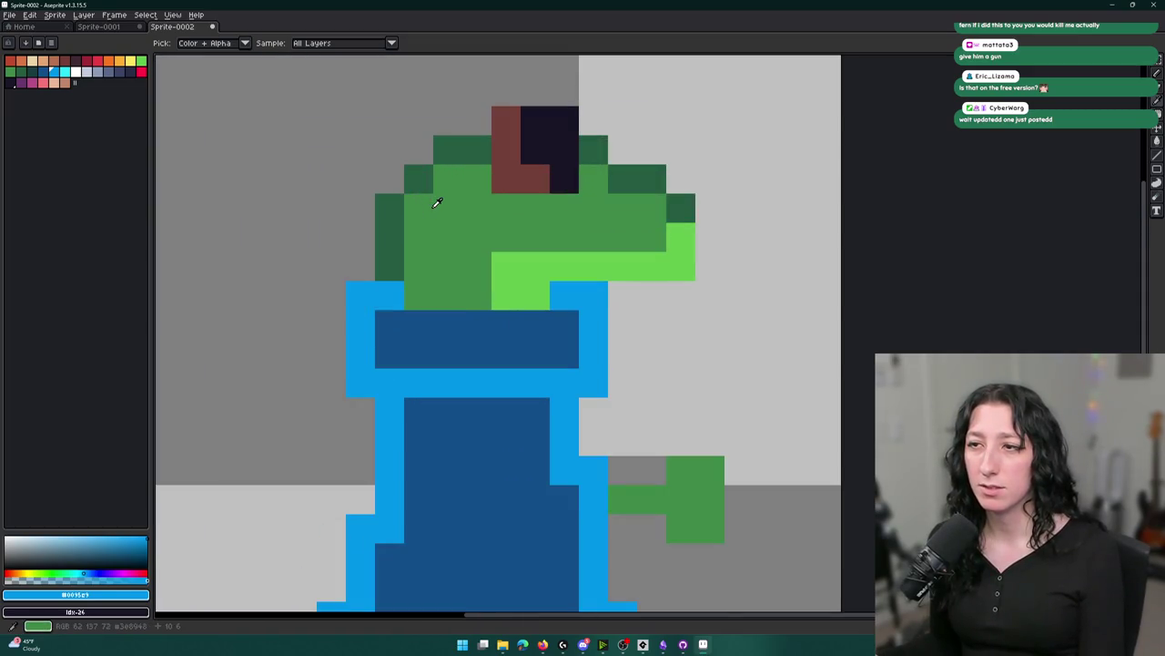
{"action": "scroll", "coordinate": [437, 203], "scroll_direction": "down", "scroll_amount": 3}
{"action": "scroll", "coordinate": [424, 249], "scroll_direction": "up", "scroll_amount": 3}
{"action": "scroll", "coordinate": [428, 273], "scroll_direction": "down", "scroll_amount": 3}
{"action": "scroll", "coordinate": [433, 336], "scroll_direction": "up", "scroll_amount": 1}
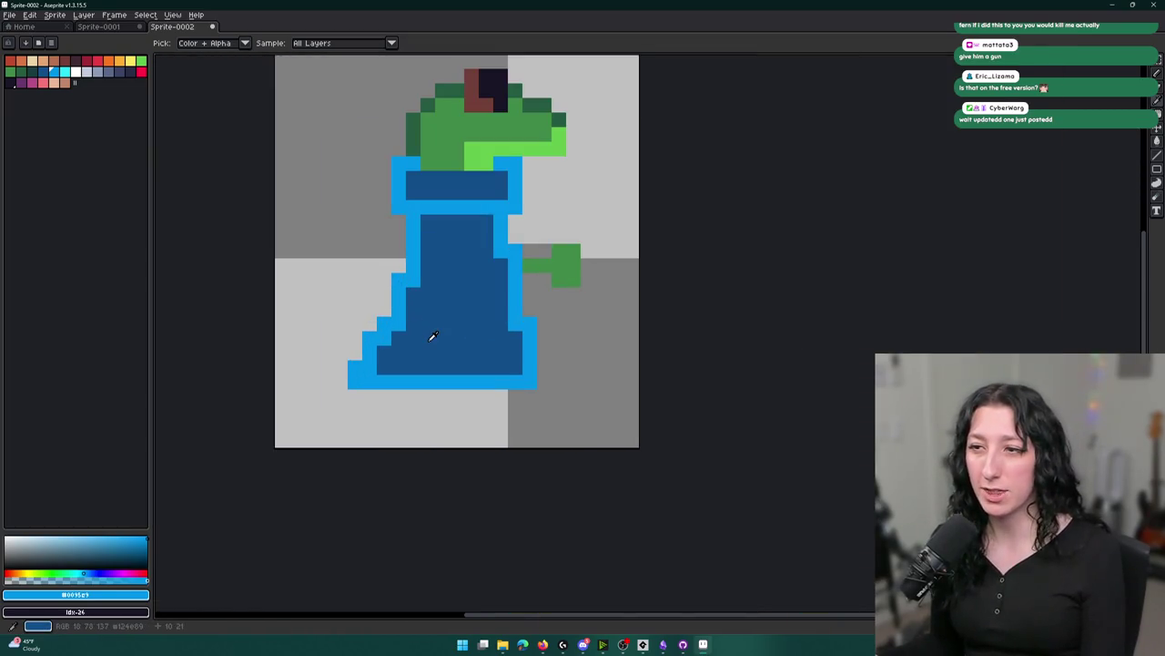
{"action": "left_click", "coordinate": [433, 336]}
{"action": "scroll", "coordinate": [398, 366], "scroll_direction": "down", "scroll_amount": 4}
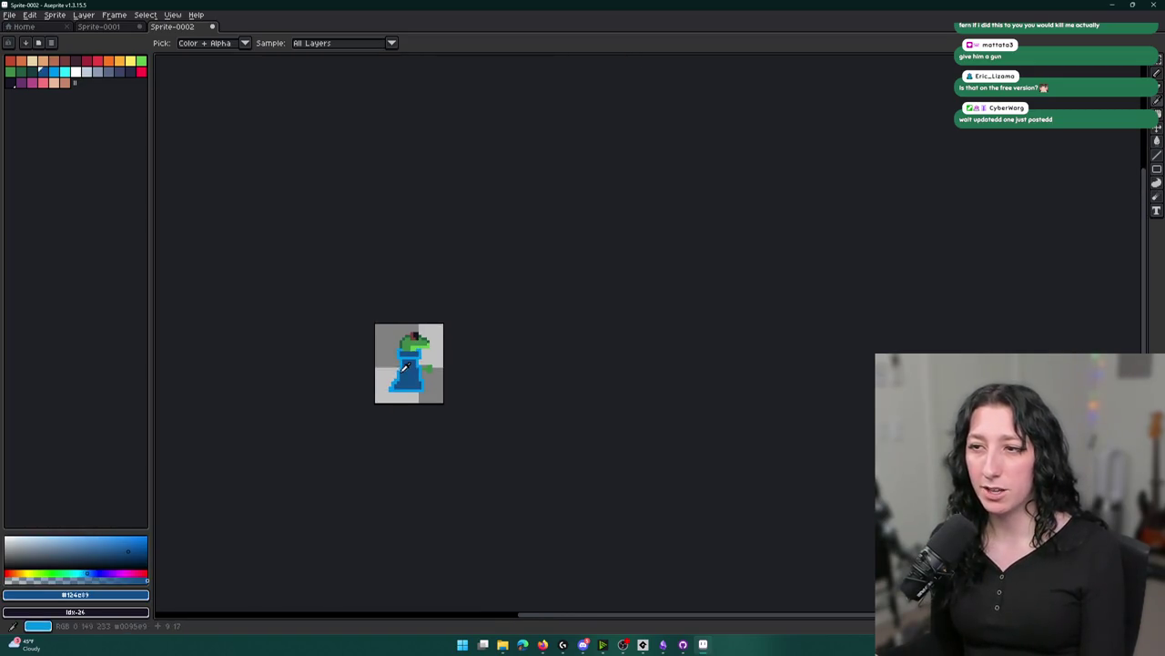
{"action": "scroll", "coordinate": [405, 364], "scroll_direction": "up", "scroll_amount": 3}
{"action": "double_click", "coordinate": [513, 5]}
{"action": "double_click", "coordinate": [514, 73]}
{"action": "scroll", "coordinate": [479, 349], "scroll_direction": "up", "scroll_amount": 1}
{"action": "scroll", "coordinate": [449, 251], "scroll_direction": "down", "scroll_amount": 2}
{"action": "scroll", "coordinate": [343, 214], "scroll_direction": "up", "scroll_amount": 2}
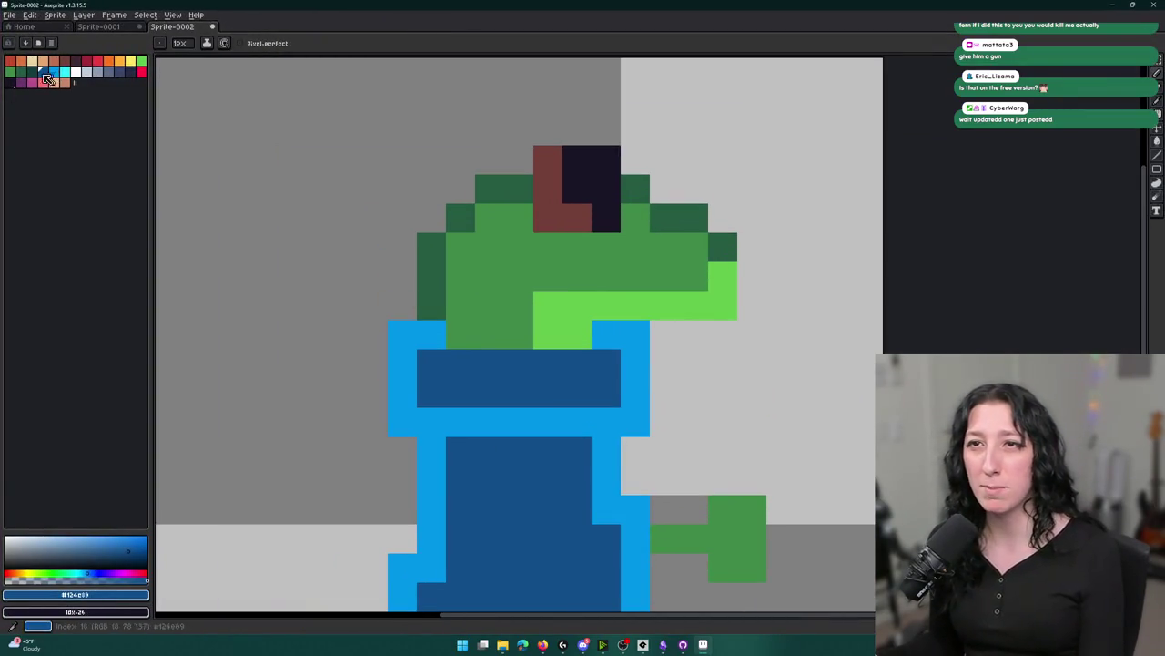
{"action": "left_click", "coordinate": [10, 83]}
{"action": "scroll", "coordinate": [433, 160], "scroll_direction": "down", "scroll_amount": 3}
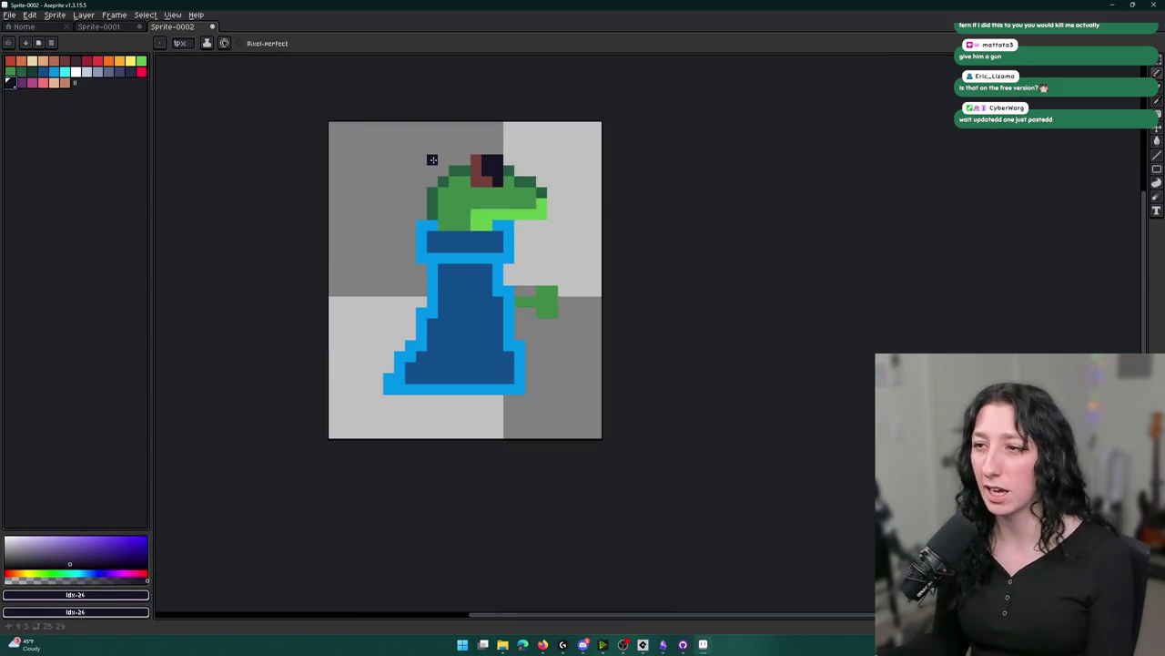
Apply a near-black Outline effect to the frog wizard with top, left and right cells enabled.
{"action": "key", "text": "shift+o"}
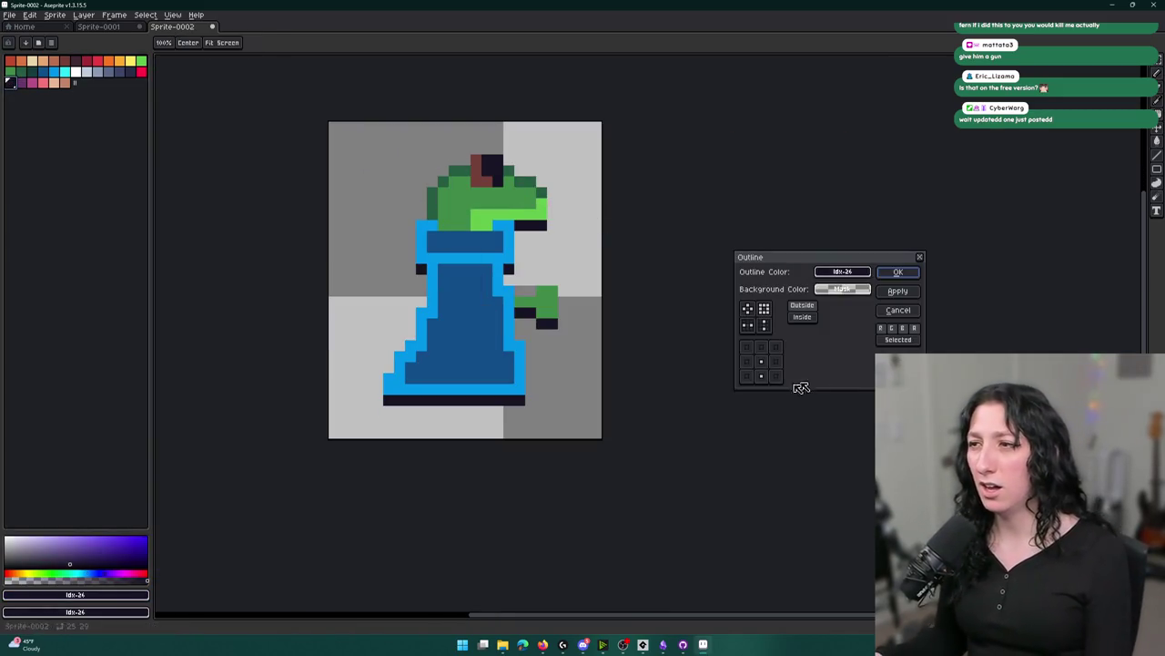
{"action": "left_click", "coordinate": [761, 347]}
{"action": "left_click", "coordinate": [747, 361]}
{"action": "left_click", "coordinate": [776, 361]}
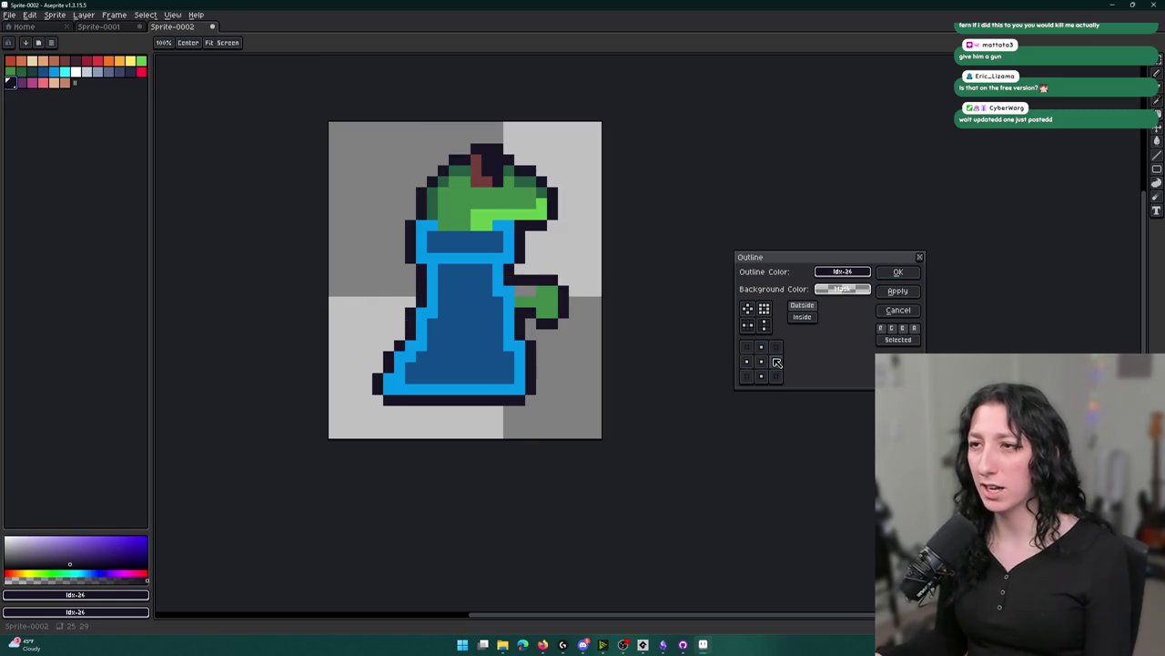
{"action": "left_click", "coordinate": [888, 273]}
{"action": "scroll", "coordinate": [851, 228], "scroll_direction": "down", "scroll_amount": 5}
{"action": "scroll", "coordinate": [583, 235], "scroll_direction": "up", "scroll_amount": 4}
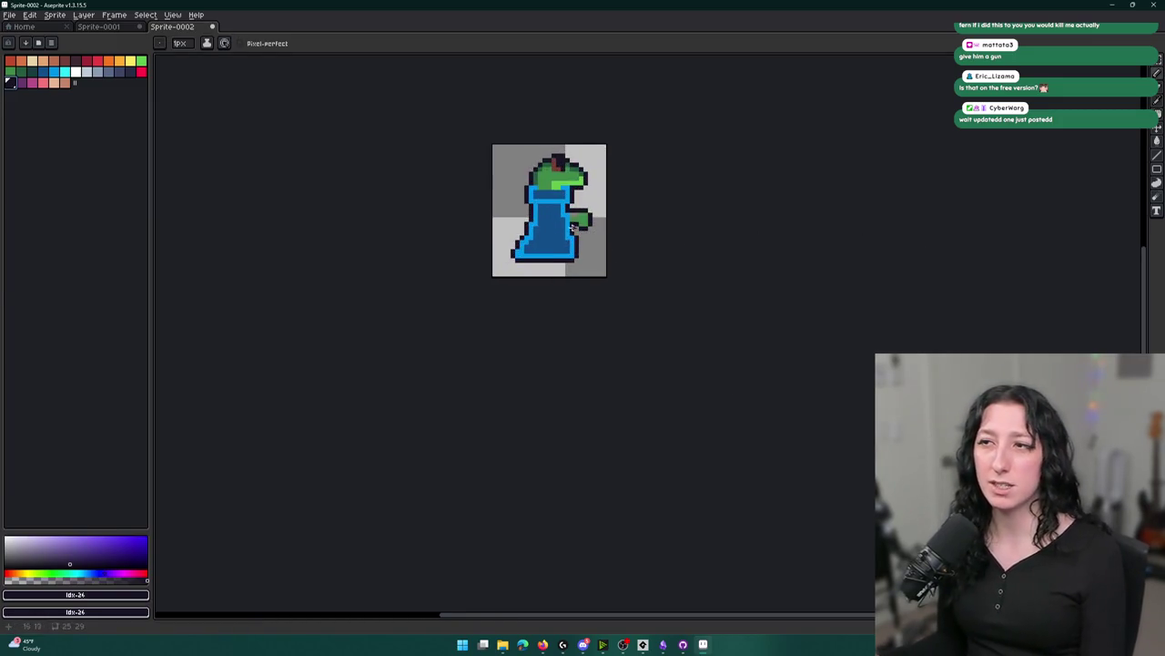
{"action": "scroll", "coordinate": [576, 227], "scroll_direction": "up", "scroll_amount": 3}
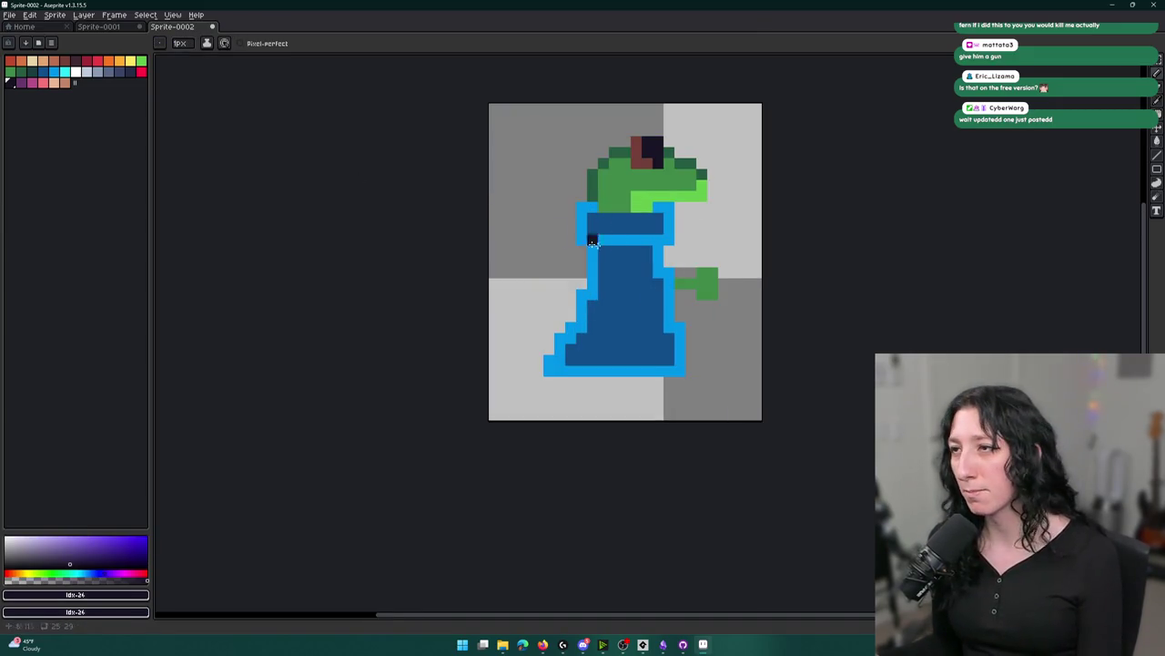
{"action": "scroll", "coordinate": [716, 269], "scroll_direction": "down", "scroll_amount": 2}
{"action": "scroll", "coordinate": [724, 276], "scroll_direction": "down", "scroll_amount": 1}
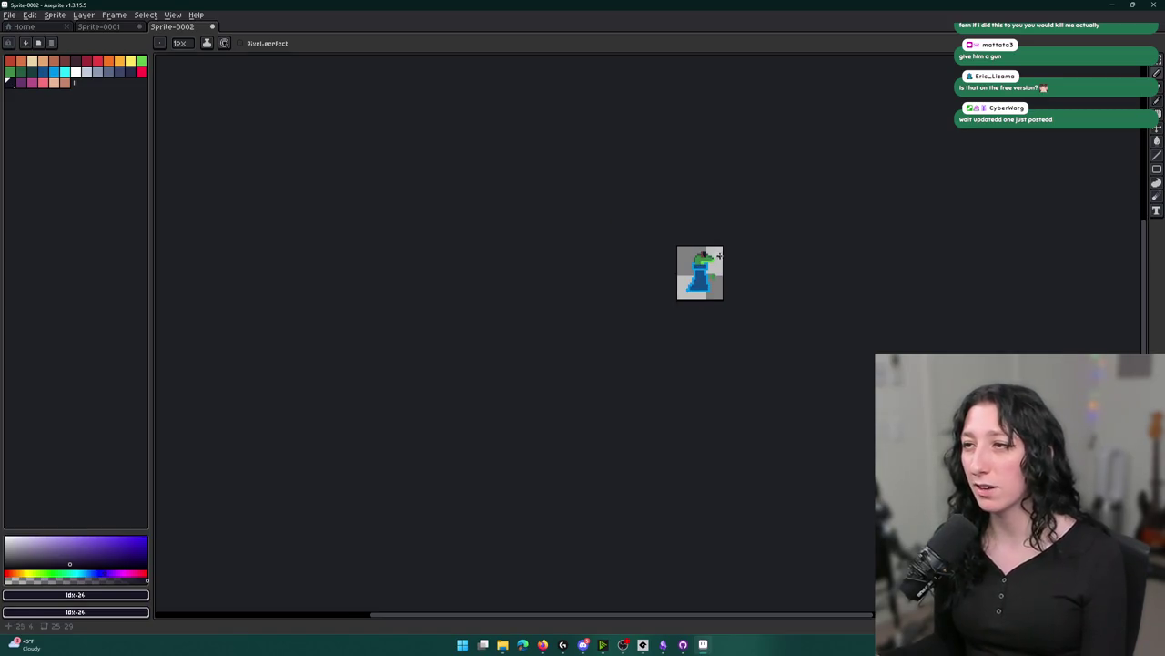
{"action": "scroll", "coordinate": [720, 273], "scroll_direction": "up", "scroll_amount": 4}
{"action": "scroll", "coordinate": [678, 266], "scroll_direction": "down", "scroll_amount": 5}
{"action": "scroll", "coordinate": [678, 265], "scroll_direction": "up", "scroll_amount": 2}
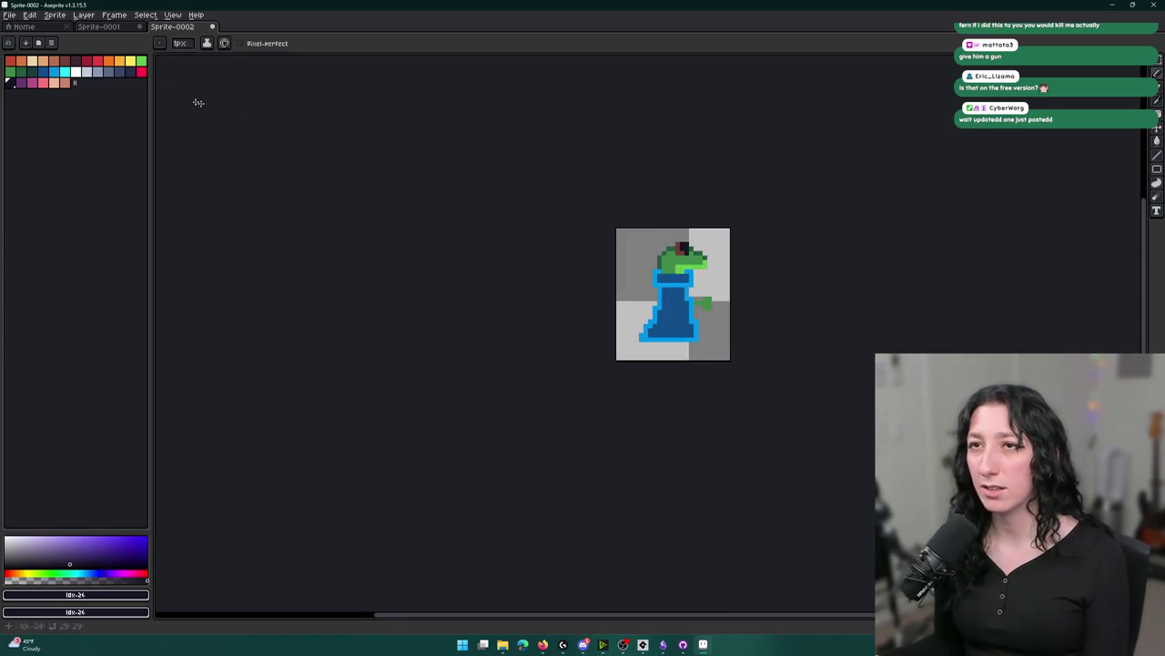
Close the frog wizard sprite, answer the unsaved-changes prompt, and switch to Discord.
{"action": "key", "text": "ctrl+w"}
{"action": "left_click", "coordinate": [582, 342]}
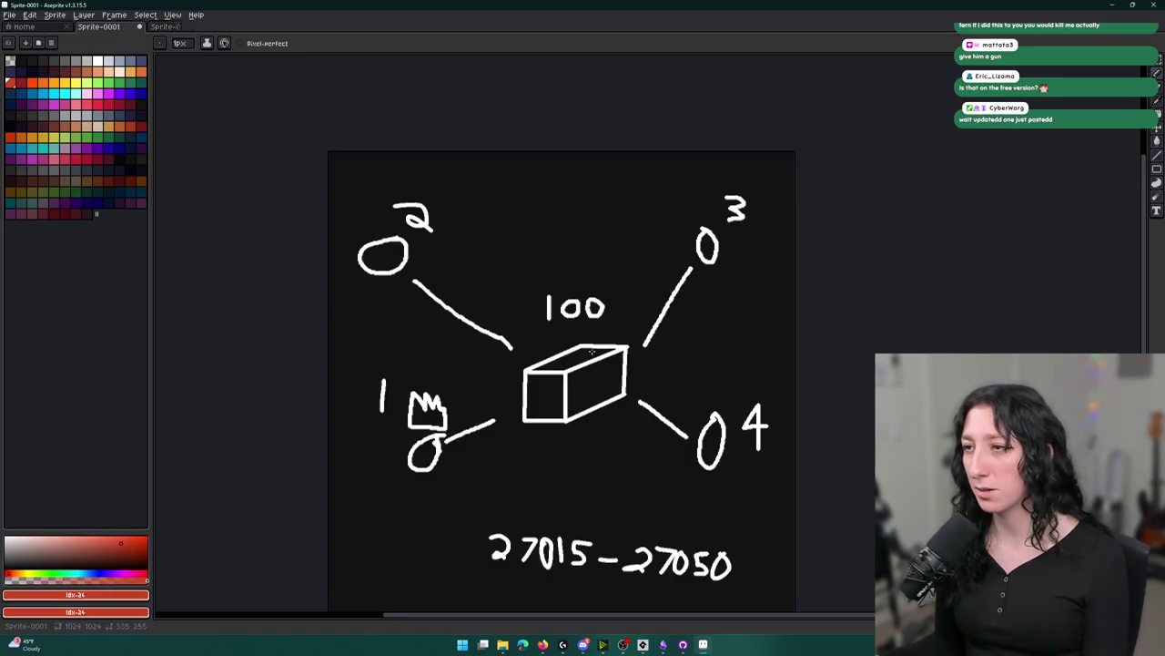
{"action": "left_click", "coordinate": [1112, 5]}
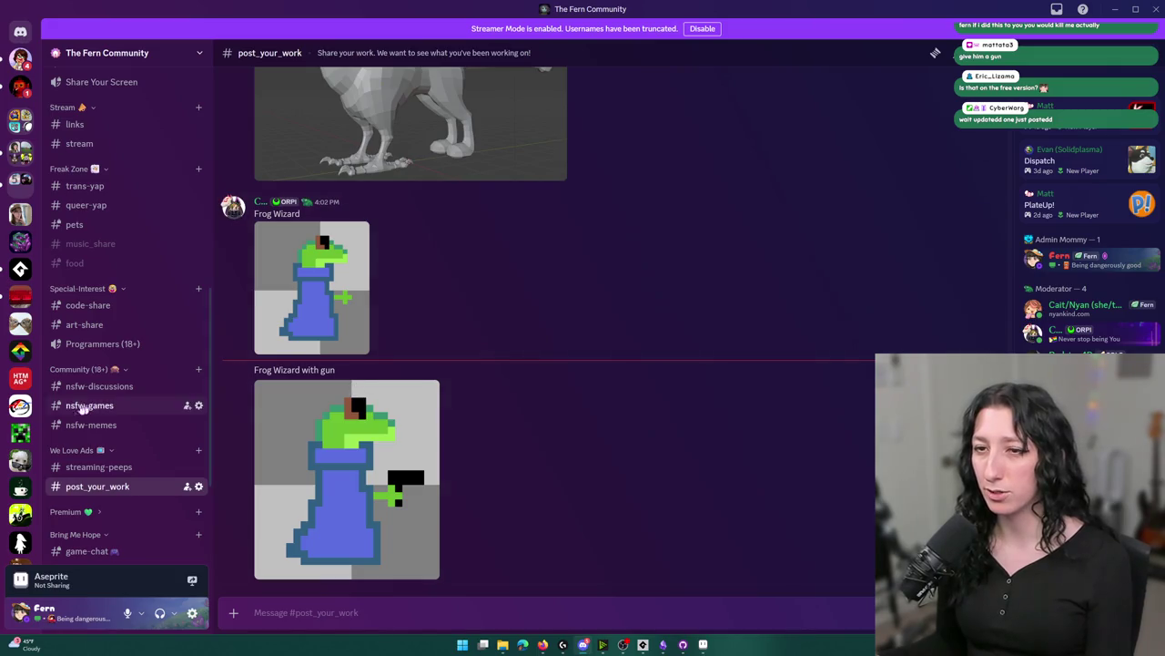
Scroll through the Frog Wizard posts in post_your_work, then return to GameMaker.
{"action": "scroll", "coordinate": [20, 400], "scroll_direction": "down", "scroll_amount": 3}
{"action": "key", "text": "alt+Tab"}
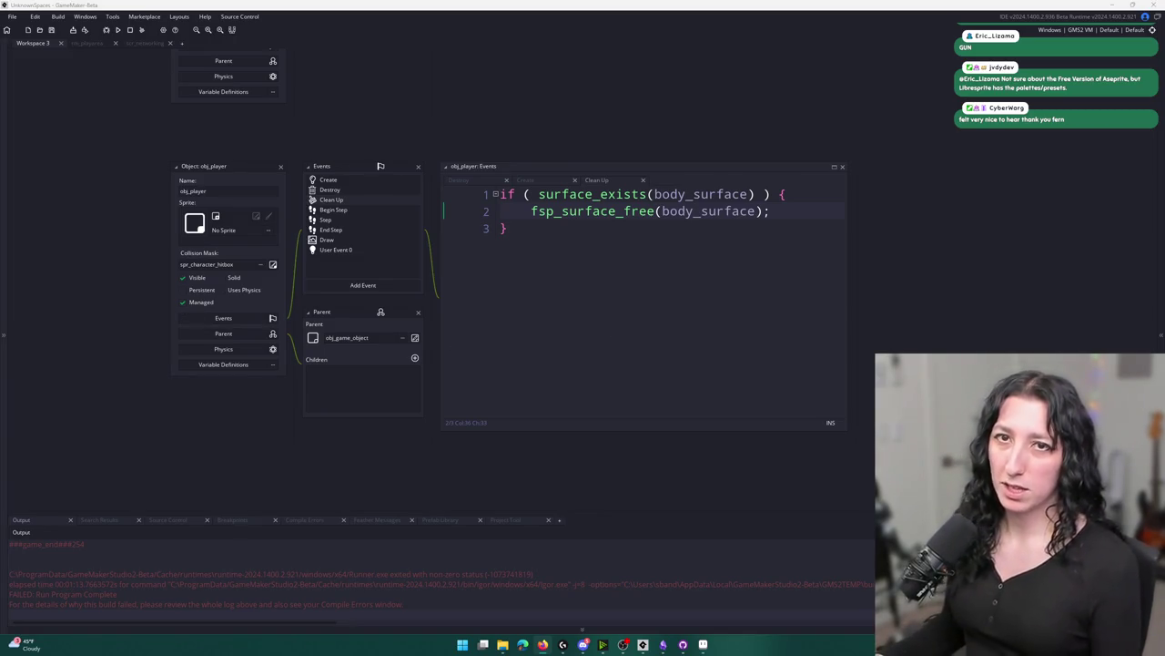
Close the obj_player and obj_item object windows.
{"action": "scroll", "coordinate": [370, 285], "scroll_direction": "up", "scroll_amount": 3}
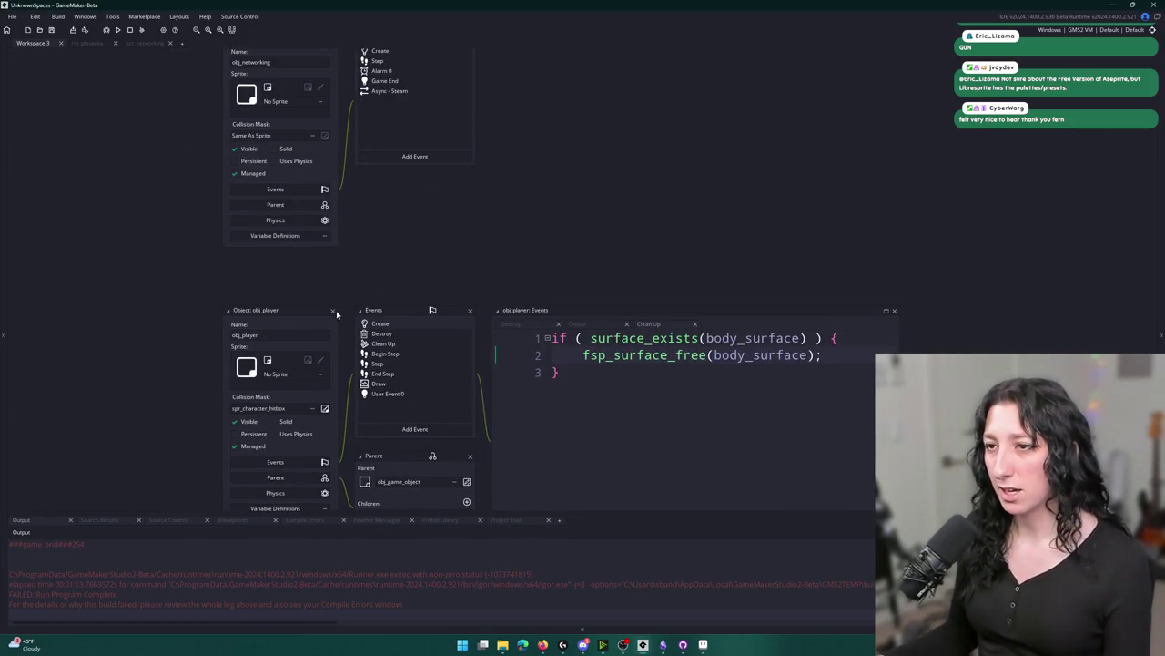
{"action": "left_click", "coordinate": [333, 310]}
{"action": "scroll", "coordinate": [377, 198], "scroll_direction": "up", "scroll_amount": 3}
{"action": "scroll", "coordinate": [400, 255], "scroll_direction": "up", "scroll_amount": 5}
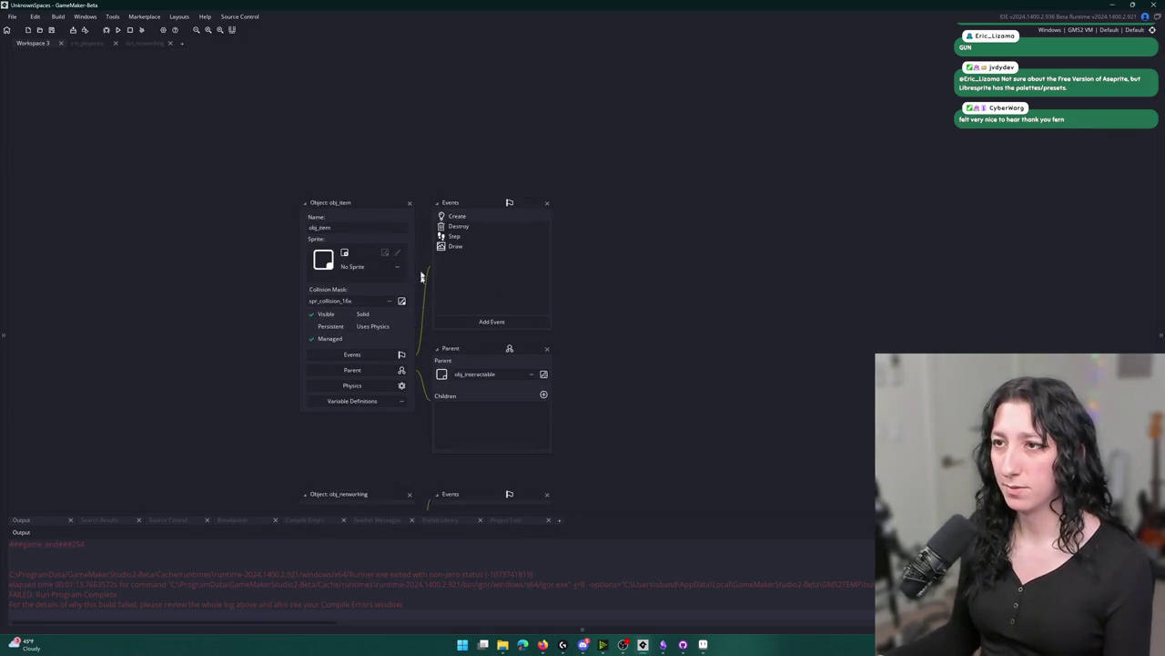
{"action": "left_click", "coordinate": [409, 202]}
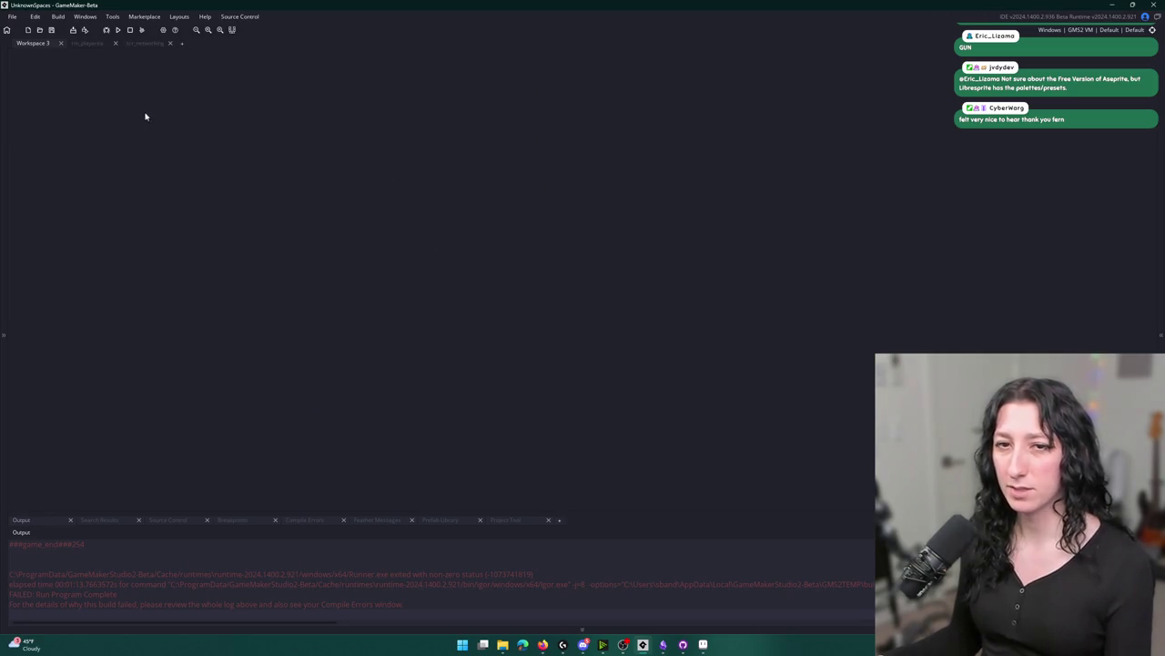
Hide the grid in rm_playarea, close the room, and search assets for obj_.
{"action": "left_click", "coordinate": [149, 44]}
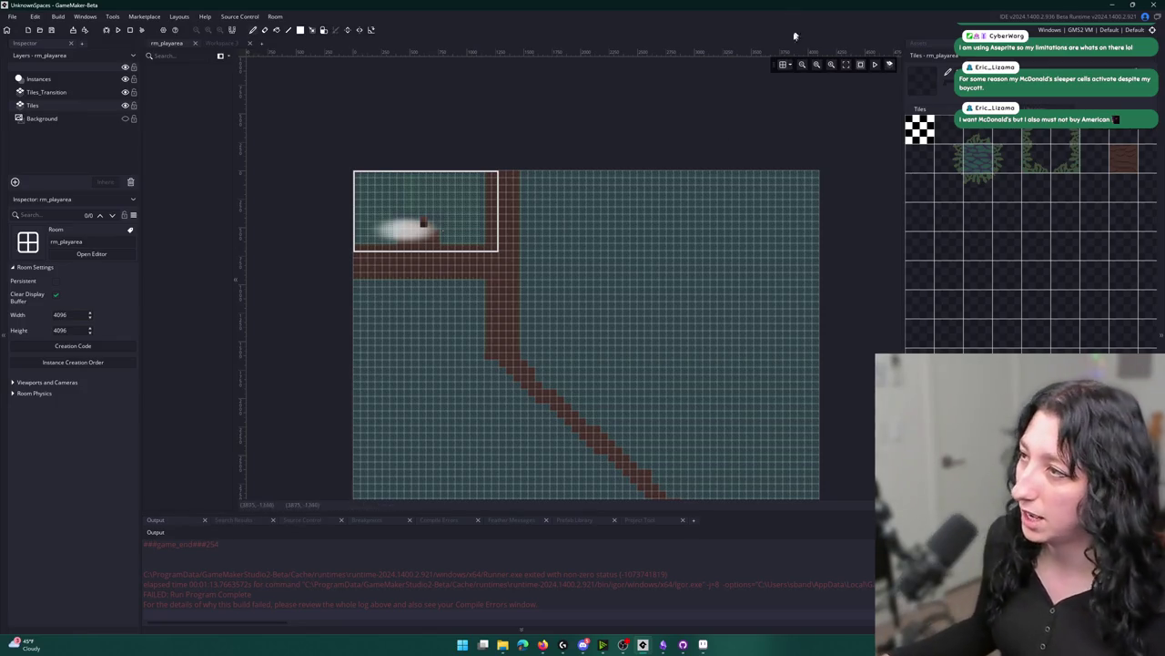
{"action": "left_click", "coordinate": [782, 66]}
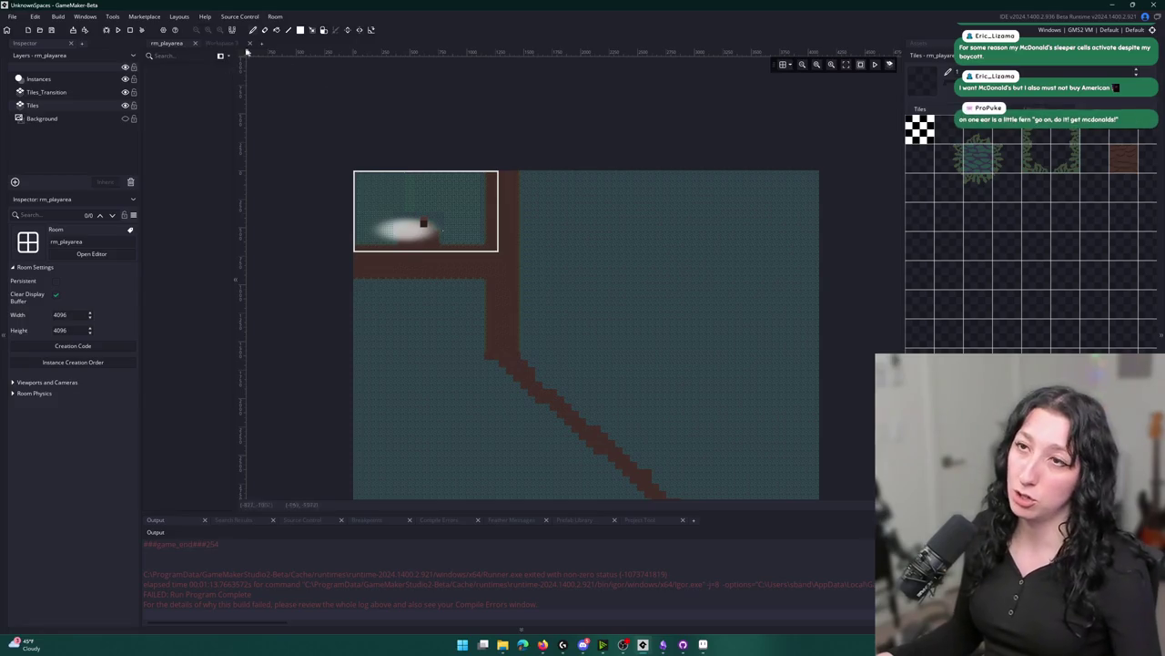
{"action": "left_click", "coordinate": [219, 43]}
{"action": "key", "text": "ctrl+t"}
{"action": "type", "text": "bj_wo"}
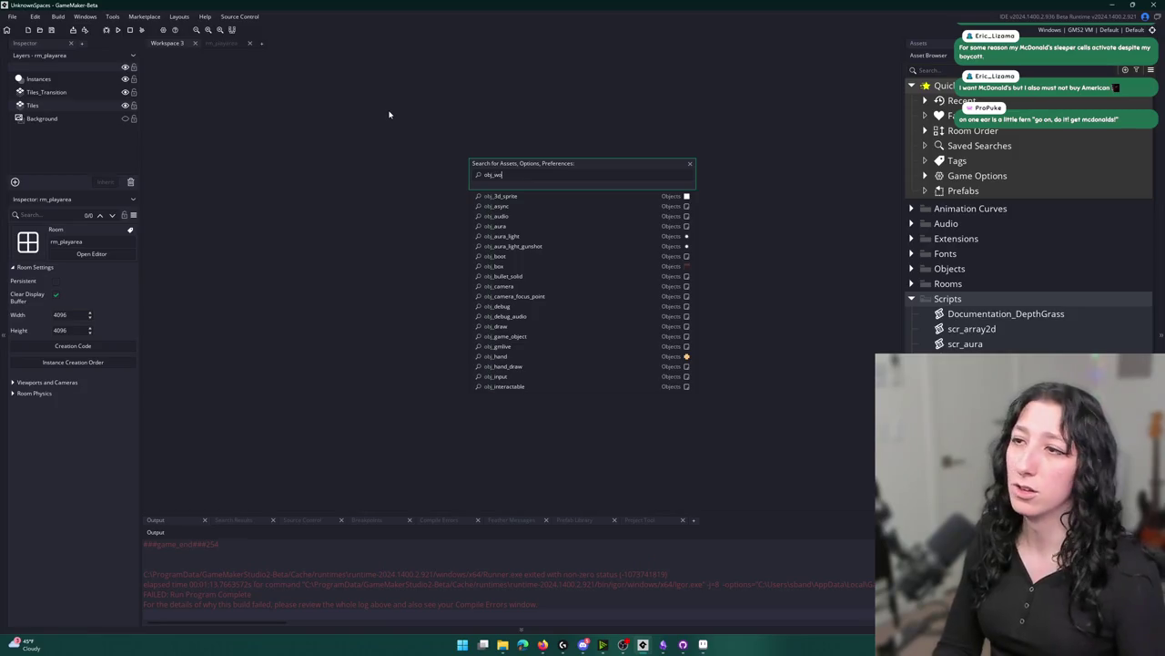
Open obj_world_chunks and view its Create event code at the world_chunk_init call.
{"action": "key", "text": "Return"}
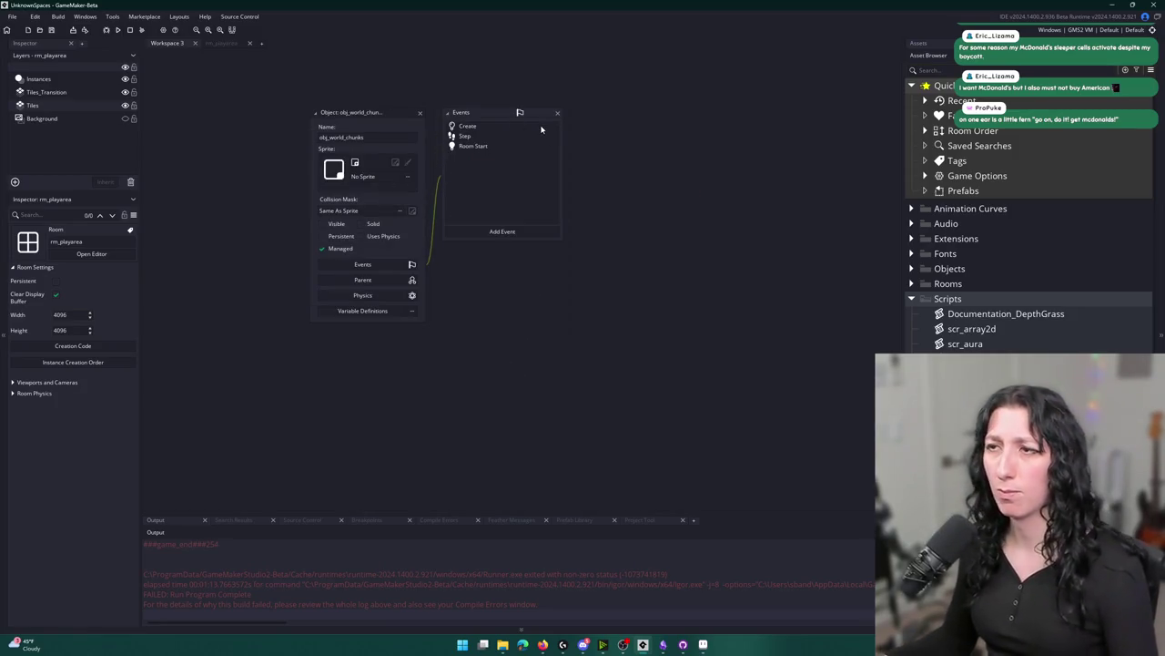
{"action": "left_click", "coordinate": [541, 129]}
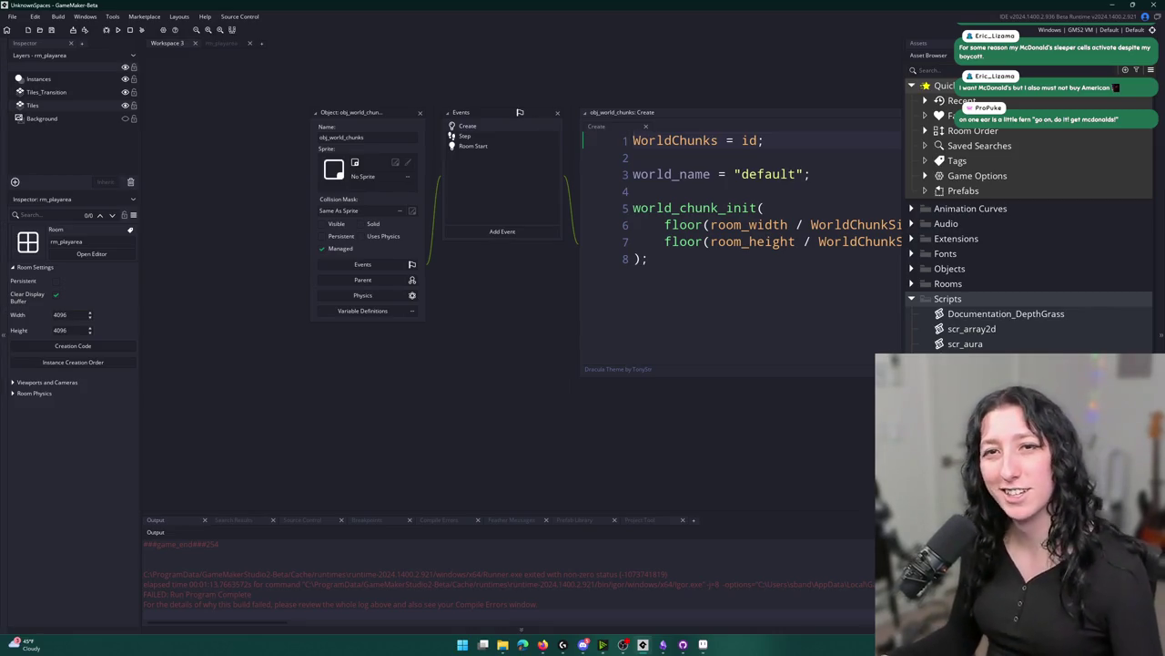
{"action": "left_click", "coordinate": [765, 208]}
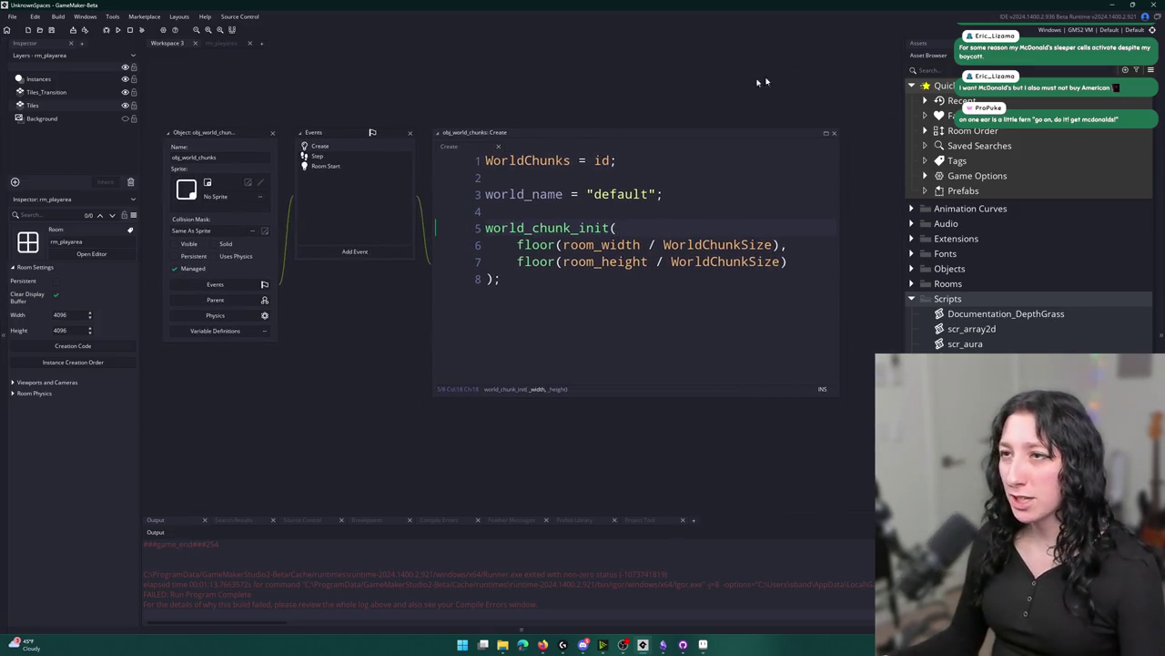
Filter the Asset Browser to locate and select obj_world_chunks, then clear the filter.
{"action": "left_click", "coordinate": [936, 67]}
{"action": "type", "text": "s"}
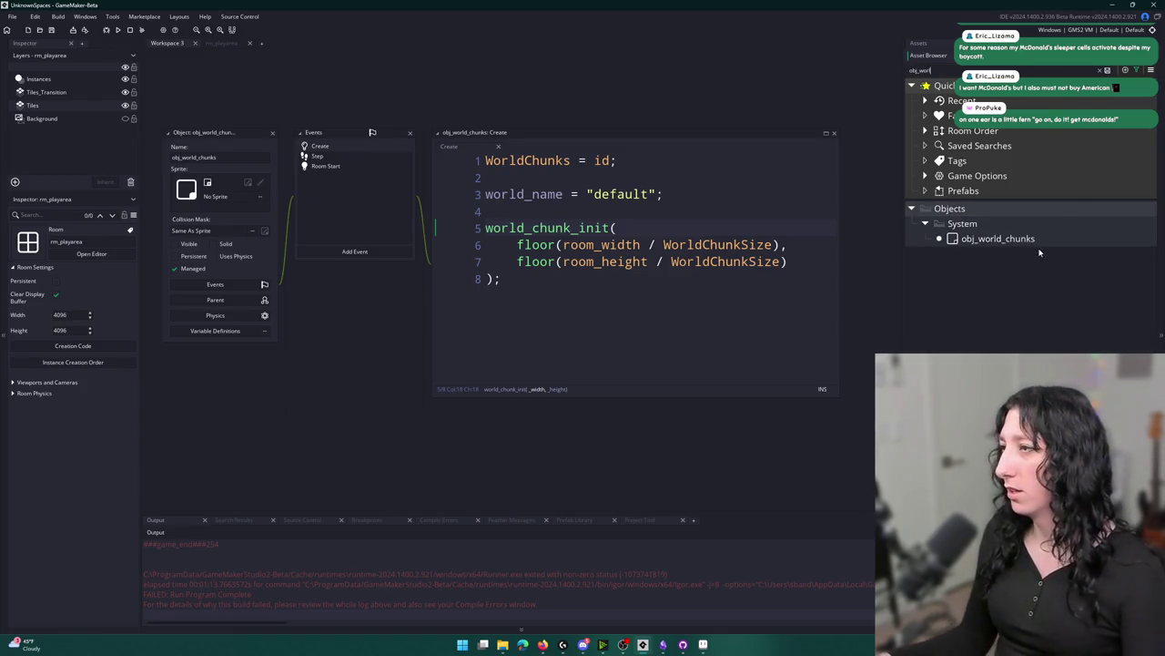
{"action": "left_click", "coordinate": [998, 238]}
{"action": "left_click", "coordinate": [1103, 70]}
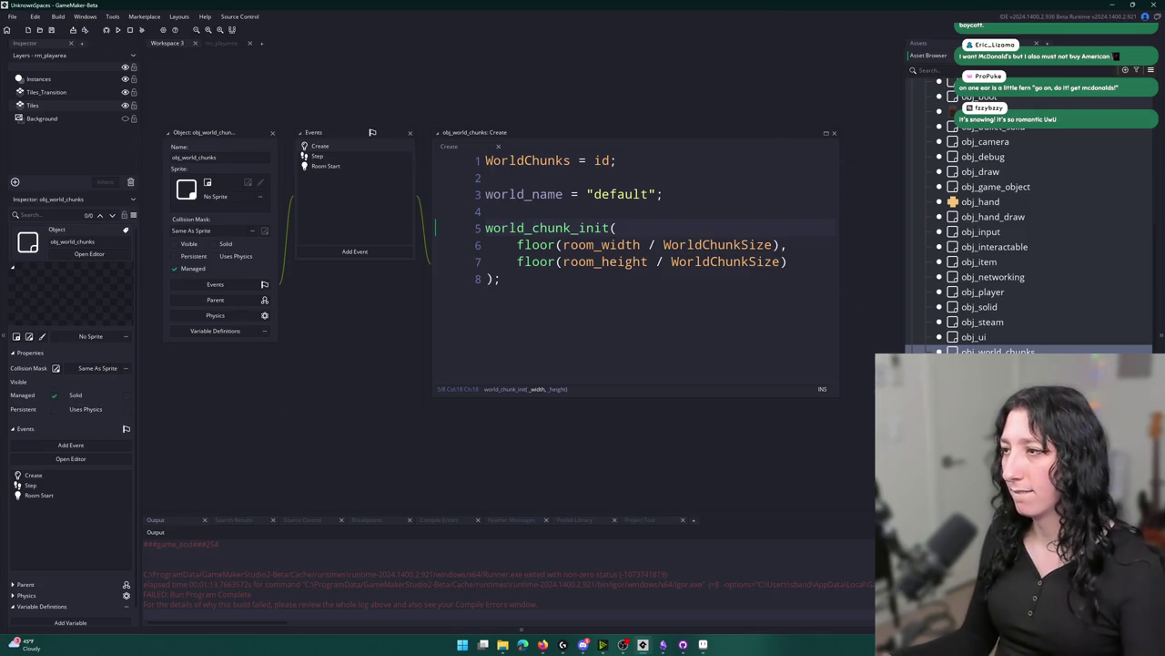
Replace obj_world_chunks with obj_world across all files.
{"action": "key", "text": "ctrl+shift+f"}
{"action": "key", "text": "Return"}
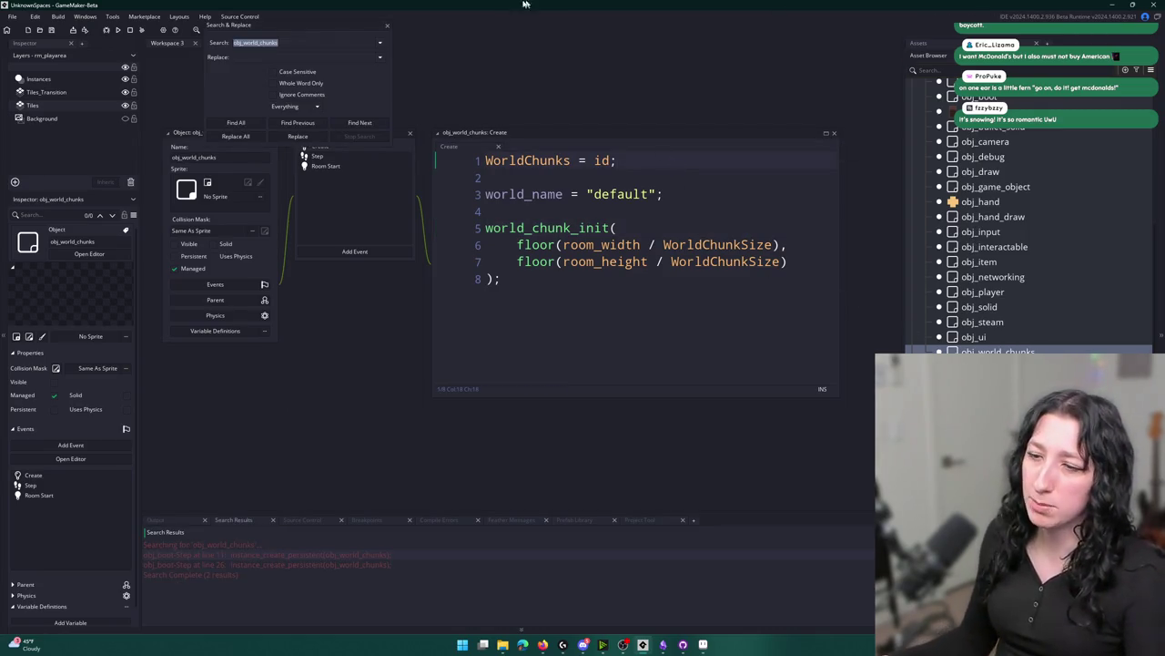
{"action": "left_click_drag", "start_coordinate": [279, 42], "coordinate": [258, 43]}
{"action": "key", "text": "ctrl+a"}
{"action": "key", "text": "ctrl+c"}
{"action": "left_click", "coordinate": [269, 57]}
{"action": "key", "text": "ctrl+v"}
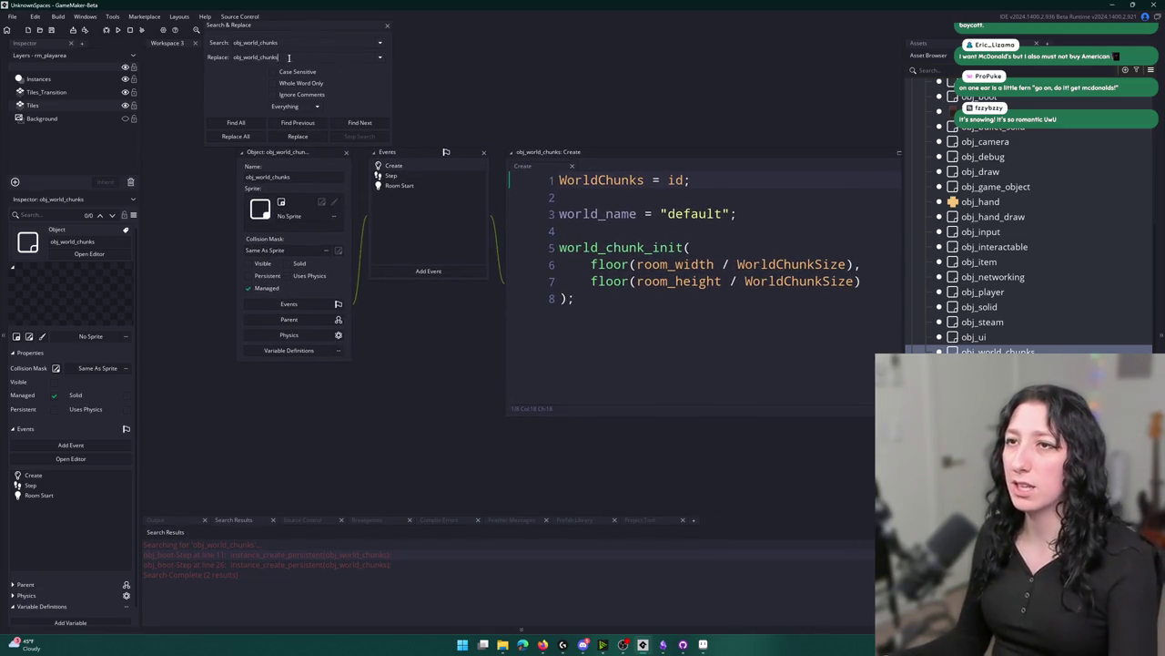
{"action": "key", "text": "BackSpace"}
{"action": "key", "text": "BackSpace"}
{"action": "key", "text": "BackSpace"}
{"action": "left_click", "coordinate": [261, 137]}
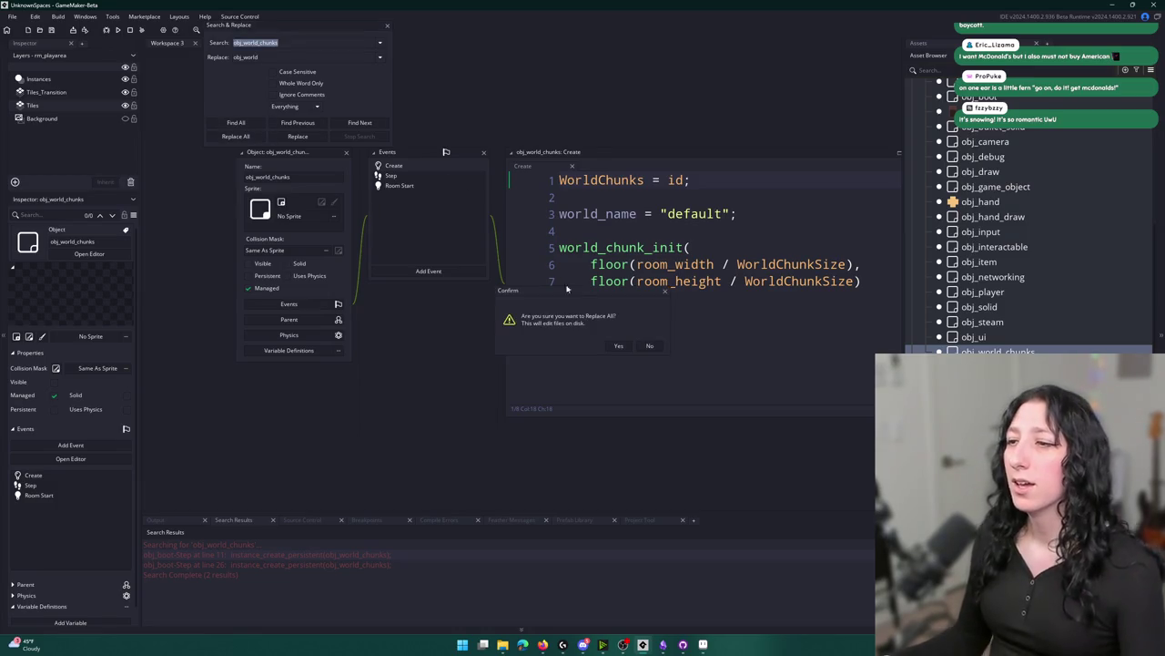
{"action": "left_click", "coordinate": [618, 345]}
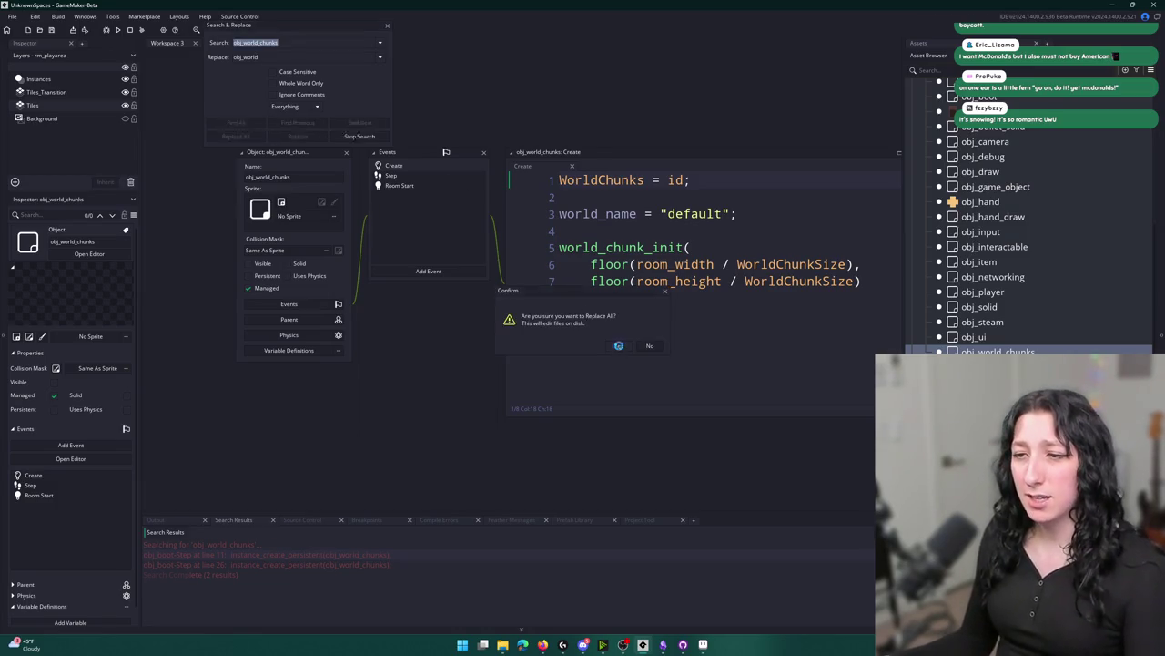
{"action": "left_click", "coordinate": [387, 24]}
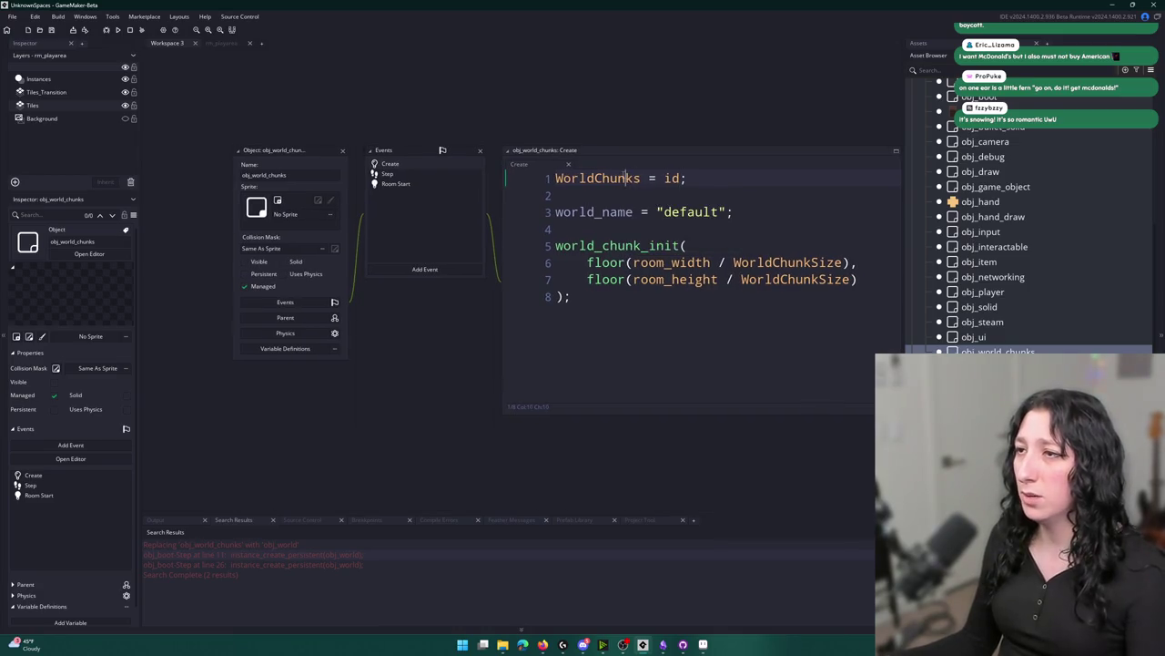
Rename the WorldChunks macro to World in its definition and the Create code.
{"action": "middle_click", "coordinate": [634, 179]}
{"action": "key", "text": "BackSpace"}
{"action": "key", "text": "BackSpace"}
{"action": "key", "text": "BackSpace"}
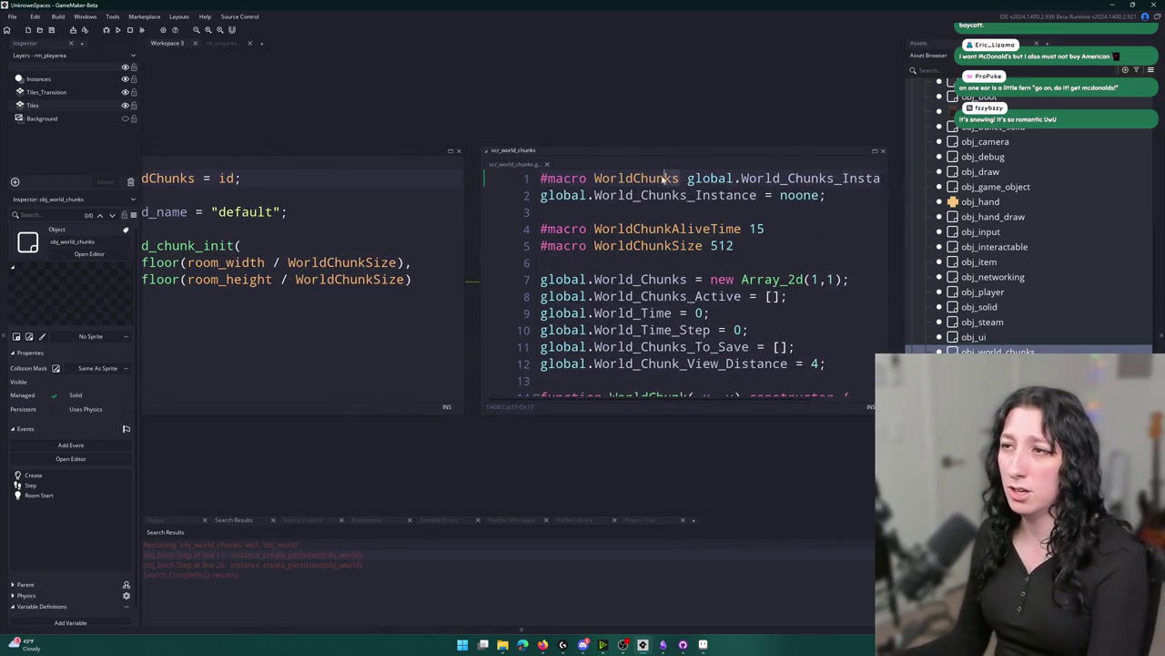
{"action": "key", "text": "Escape"}
{"action": "key", "text": "BackSpace"}
{"action": "left_click", "coordinate": [194, 178]}
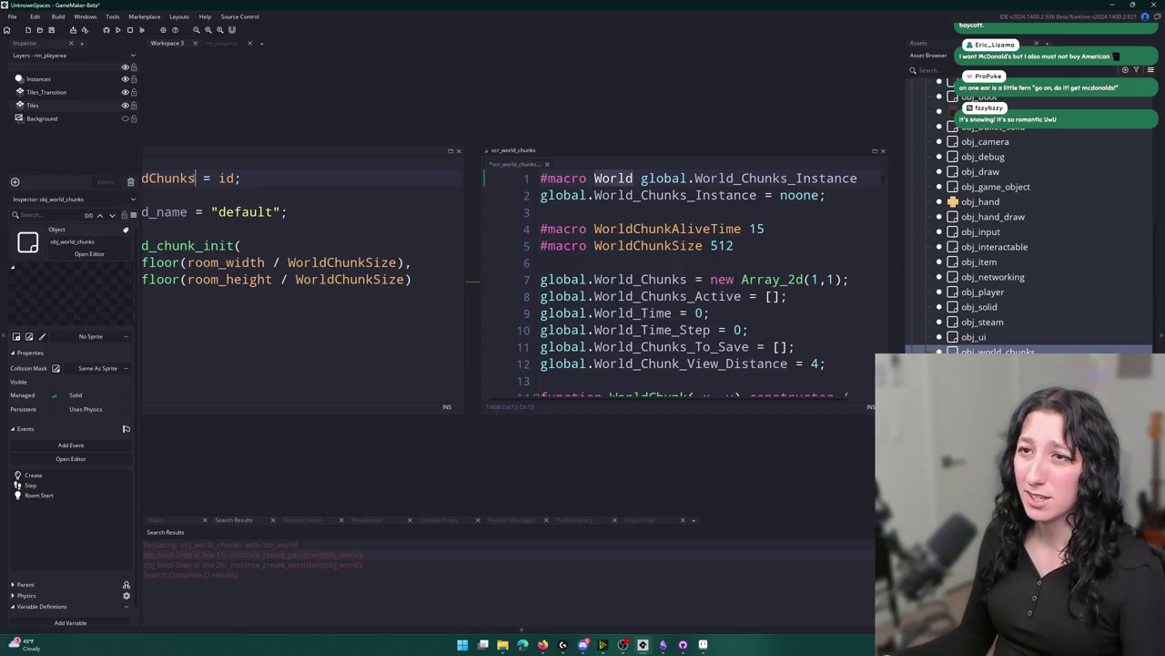
{"action": "key", "text": "BackSpace"}
{"action": "key", "text": "BackSpace"}
{"action": "key", "text": "BackSpace"}
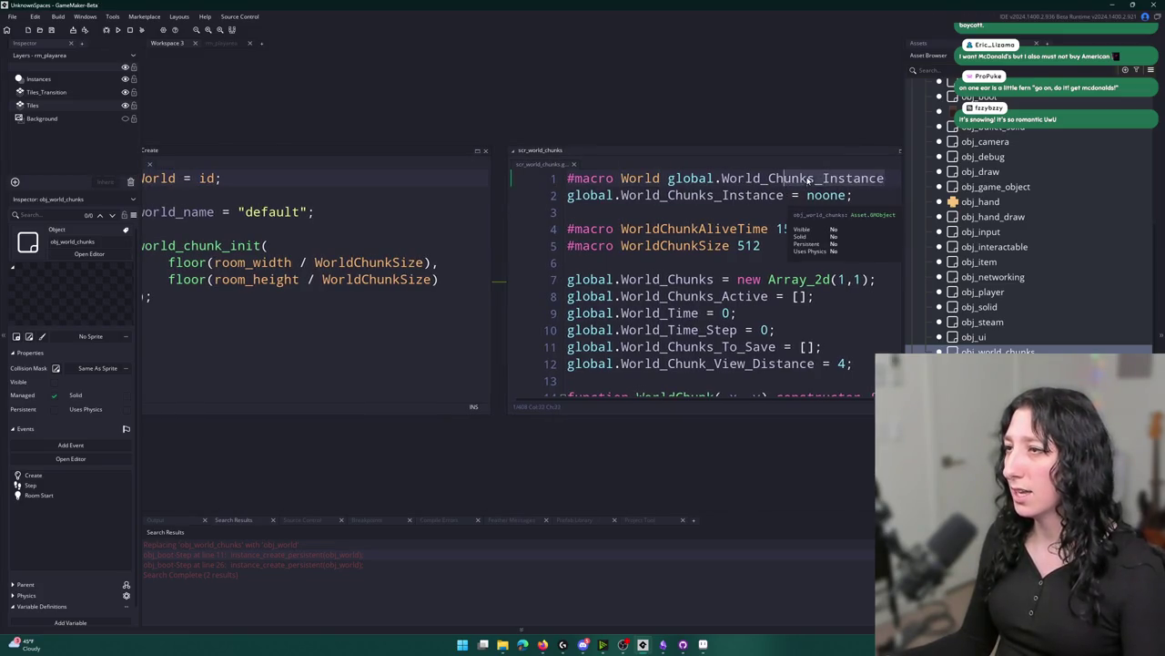
Replace World_Chunks_Instance with World_Instance everywhere.
{"action": "double_click", "coordinate": [844, 178]}
{"action": "key", "text": "ctrl+shift+f"}
{"action": "left_click", "coordinate": [271, 59]}
{"action": "key", "text": "ctrl+v"}
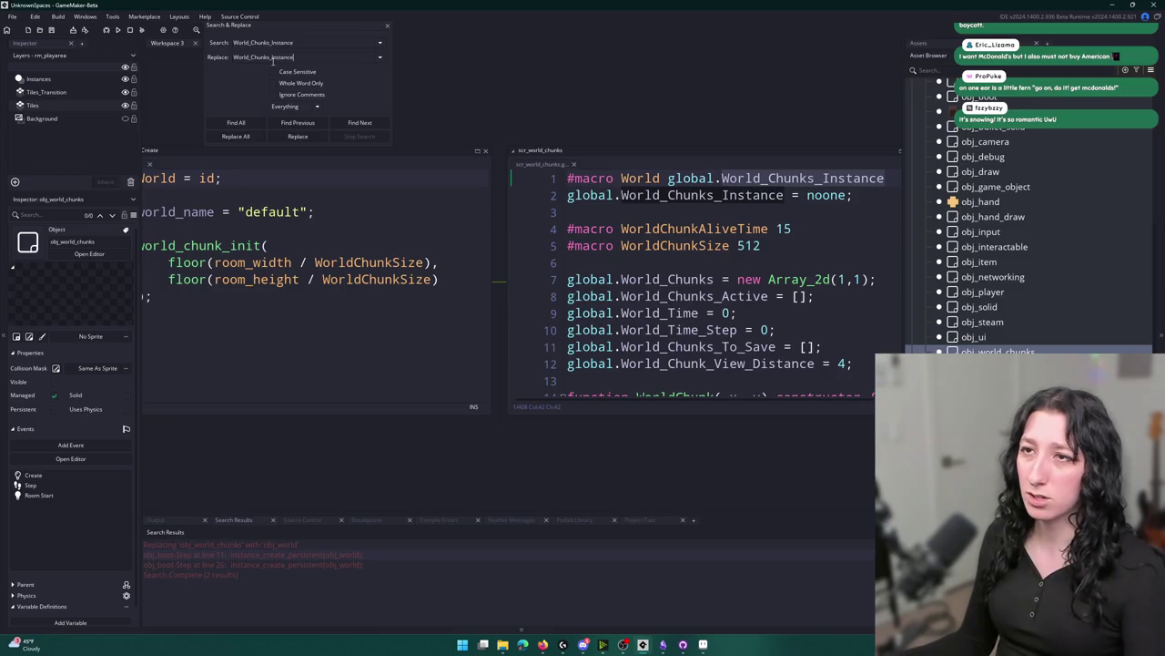
{"action": "left_click_drag", "start_coordinate": [263, 57], "coordinate": [249, 58]}
{"action": "key", "text": "BackSpace"}
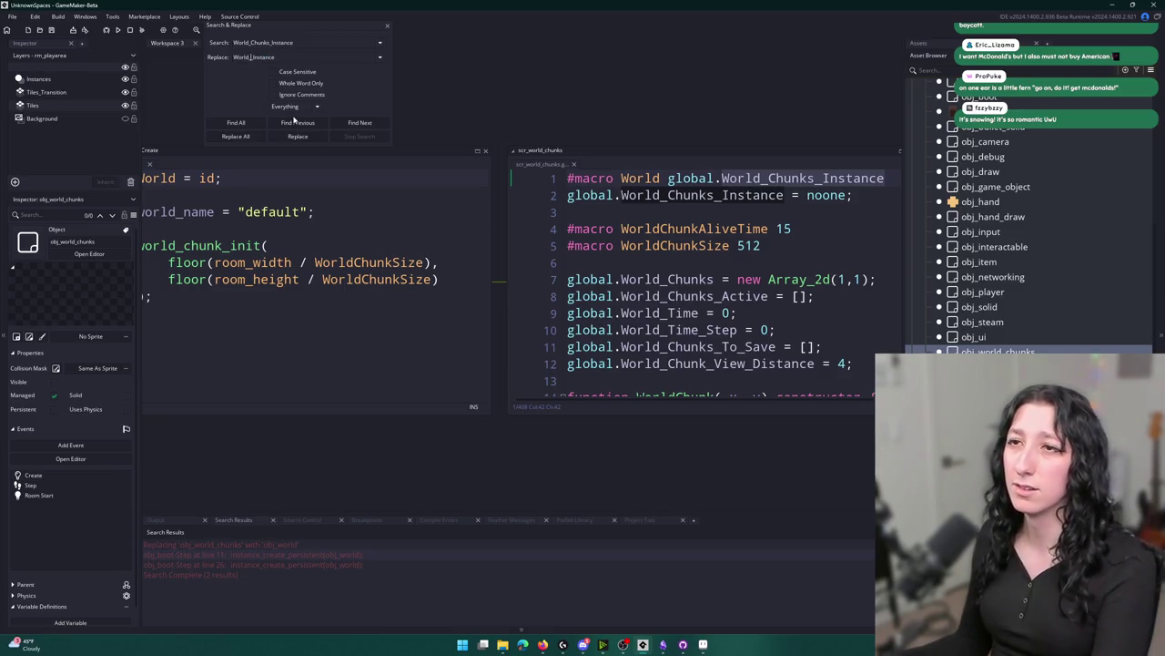
{"action": "left_click", "coordinate": [244, 136]}
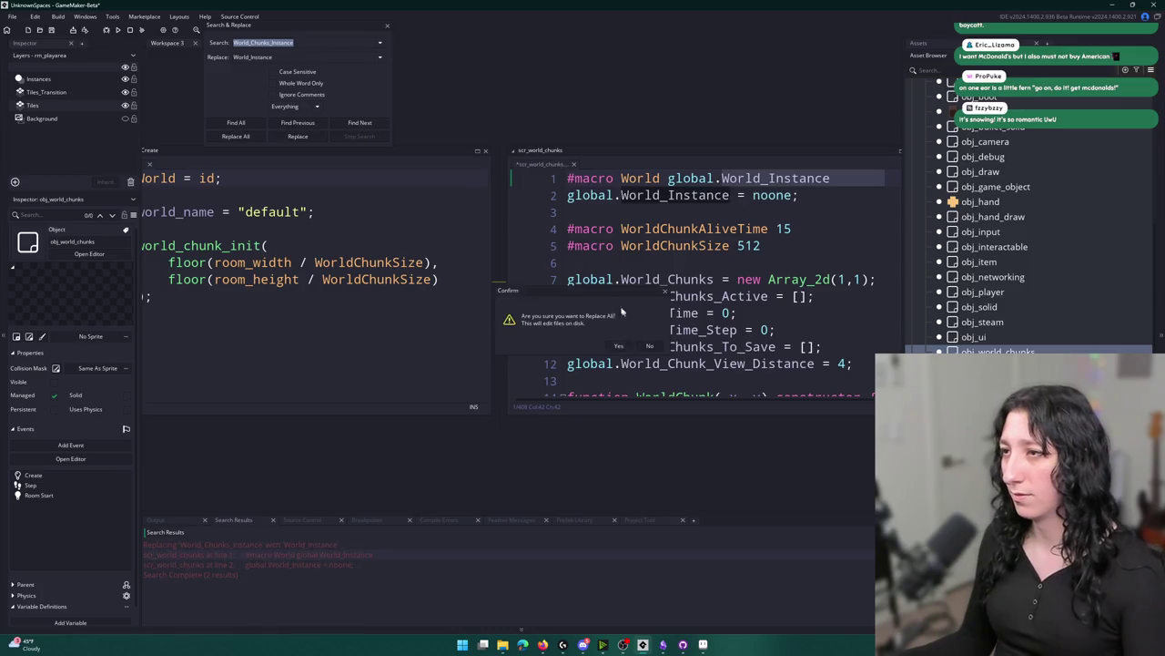
{"action": "left_click", "coordinate": [385, 27]}
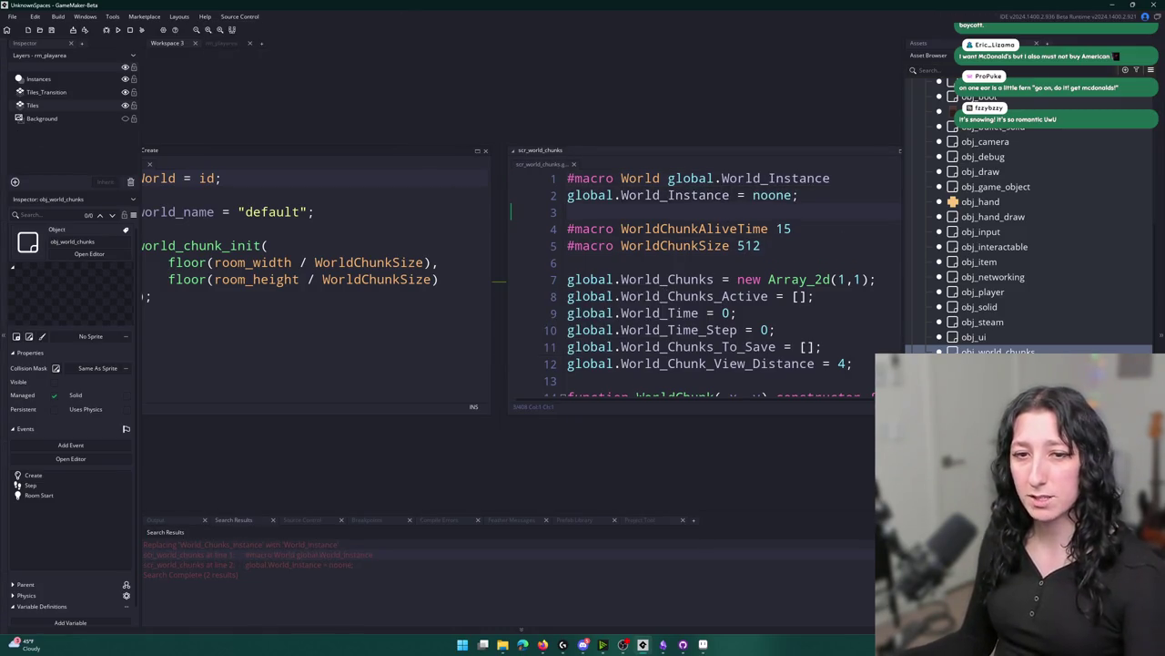
Close the scr_world_chunks script and search assets for 'obj', browsing the results.
{"action": "middle_click", "coordinate": [548, 164]}
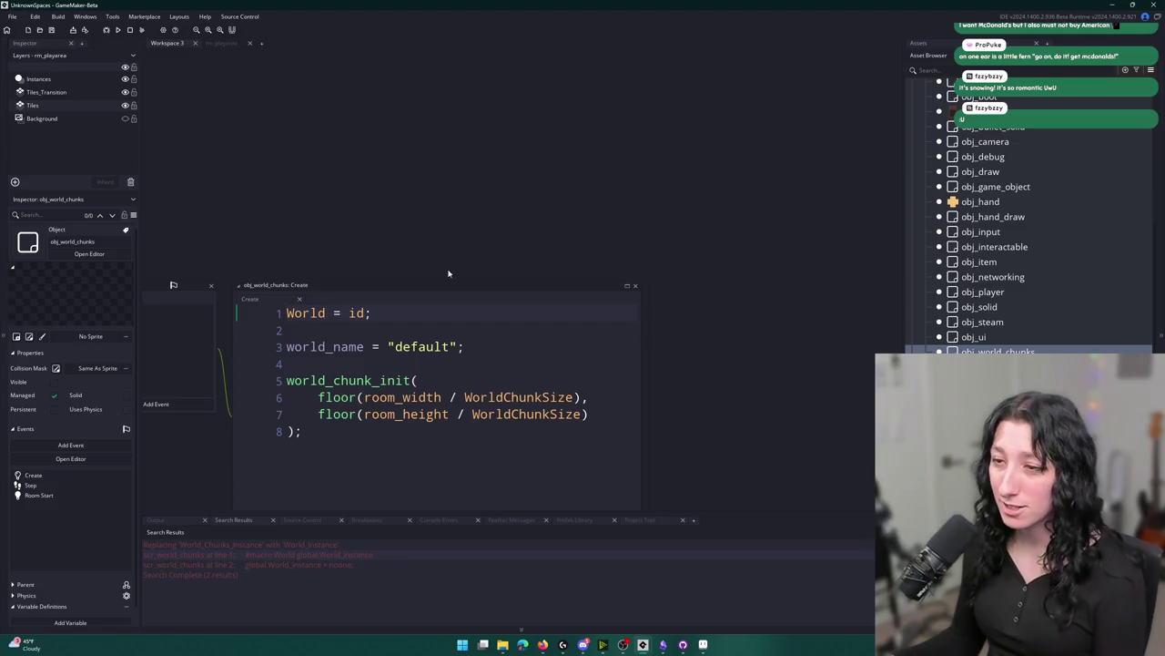
{"action": "left_click", "coordinate": [492, 346]}
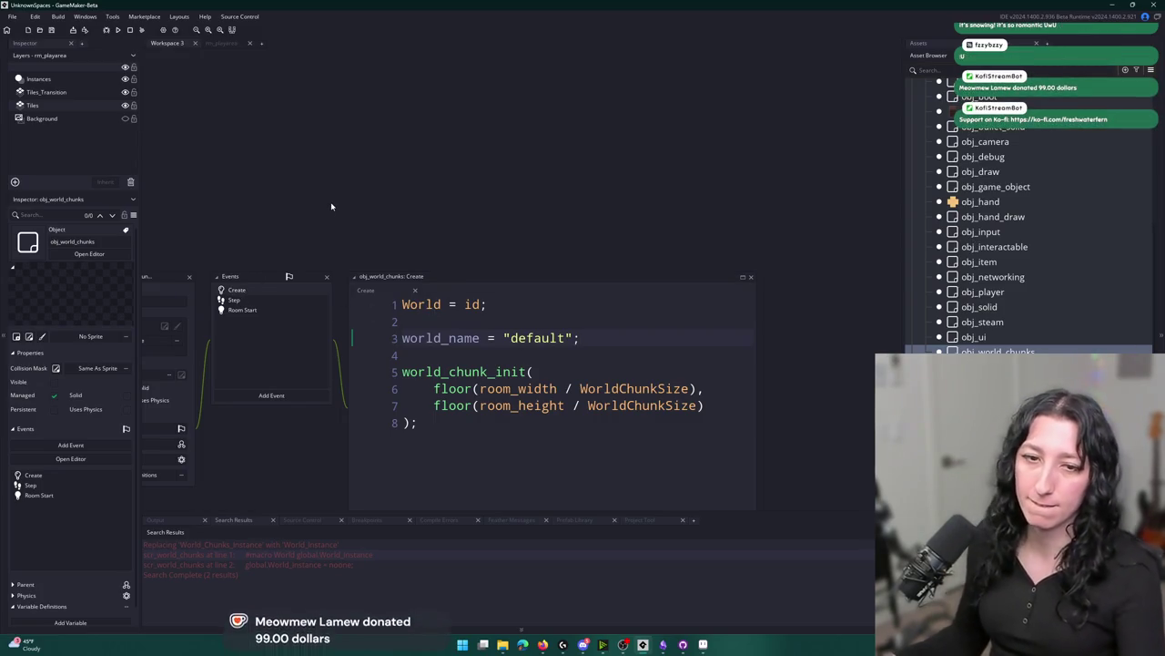
{"action": "key", "text": "ctrl+t"}
{"action": "type", "text": "obj"}
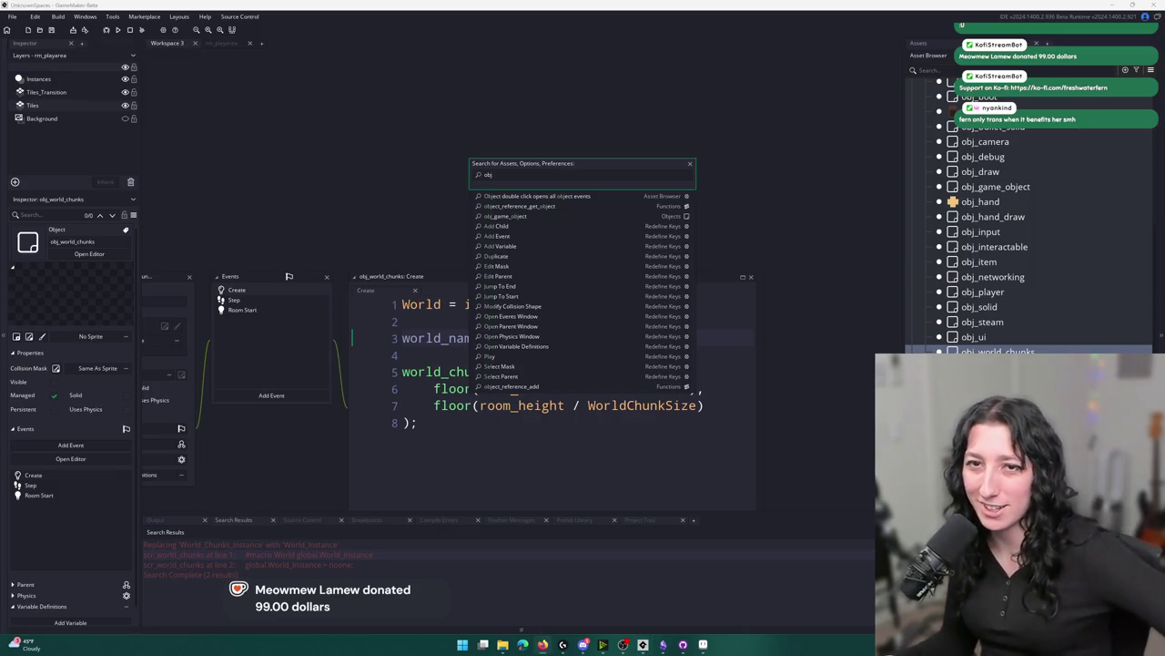
{"action": "scroll", "coordinate": [632, 365], "scroll_direction": "down", "scroll_amount": 2}
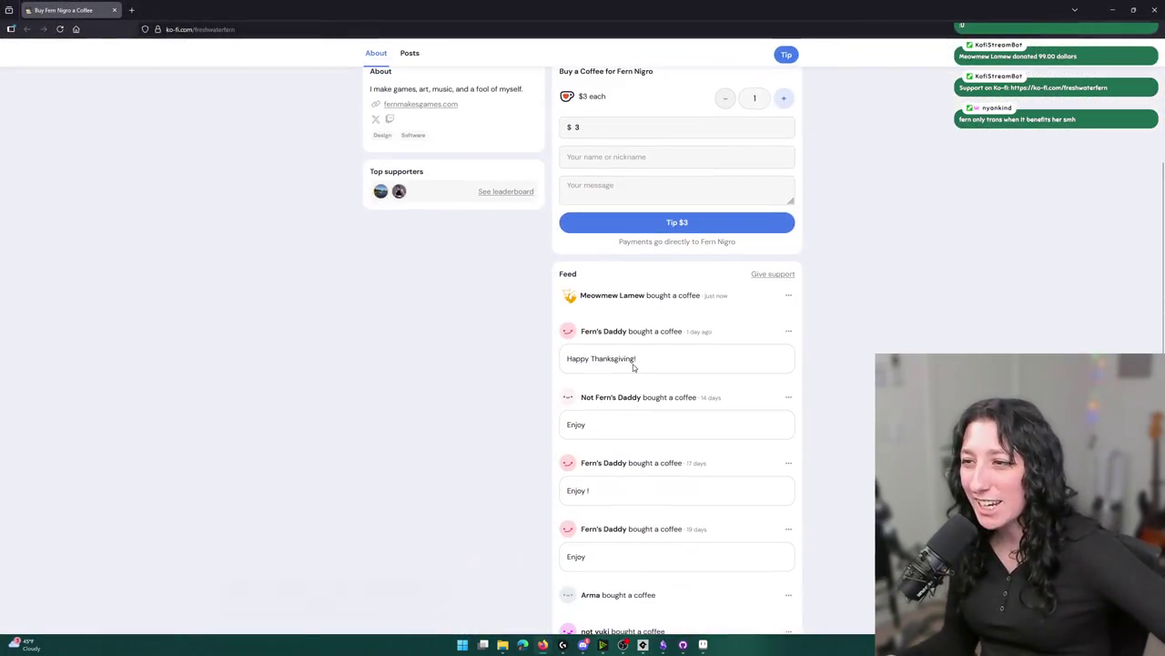
{"action": "scroll", "coordinate": [707, 302], "scroll_direction": "up", "scroll_amount": 3}
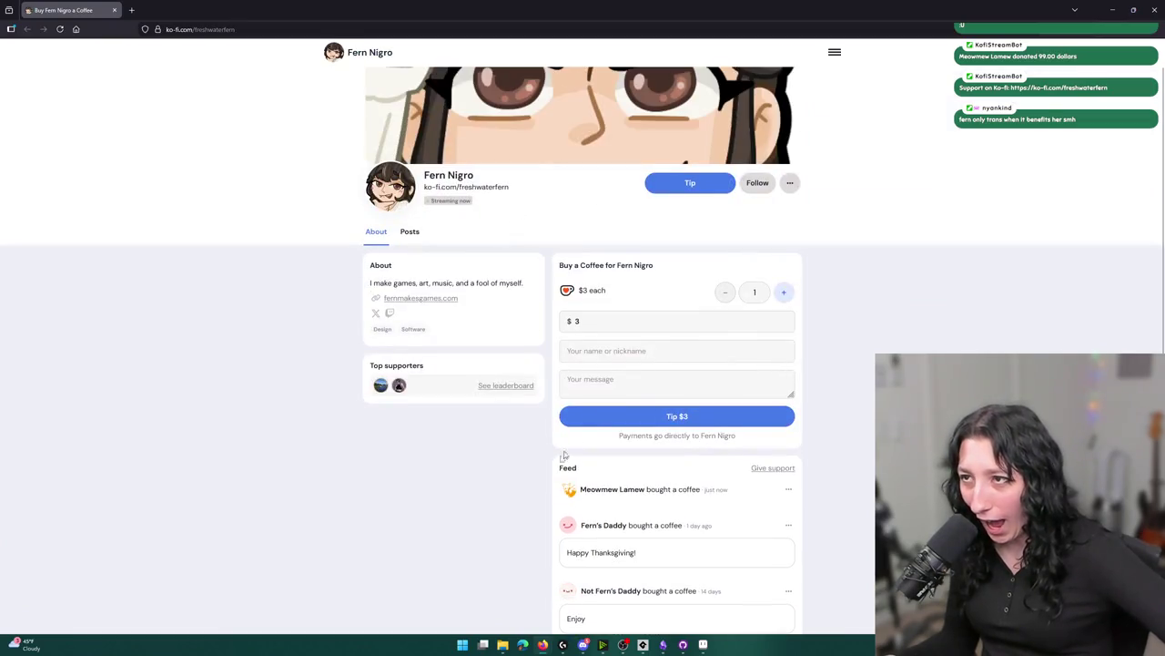
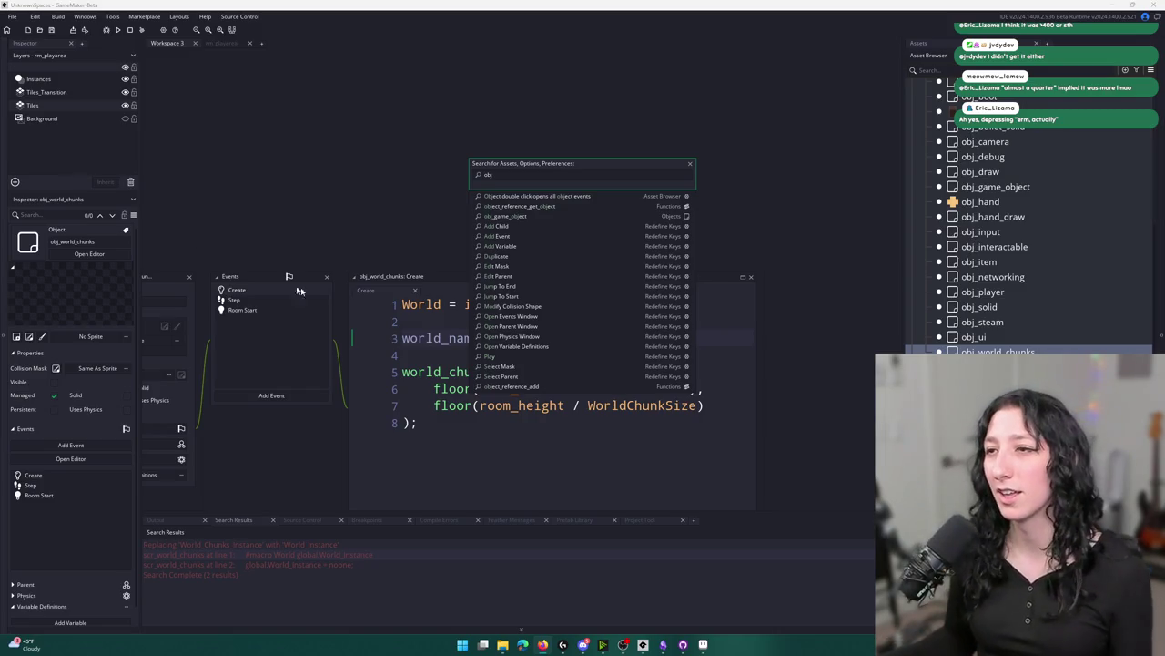
Open obj_networking's Step event code through an asset search for 'net'.
{"action": "left_click", "coordinate": [489, 447]}
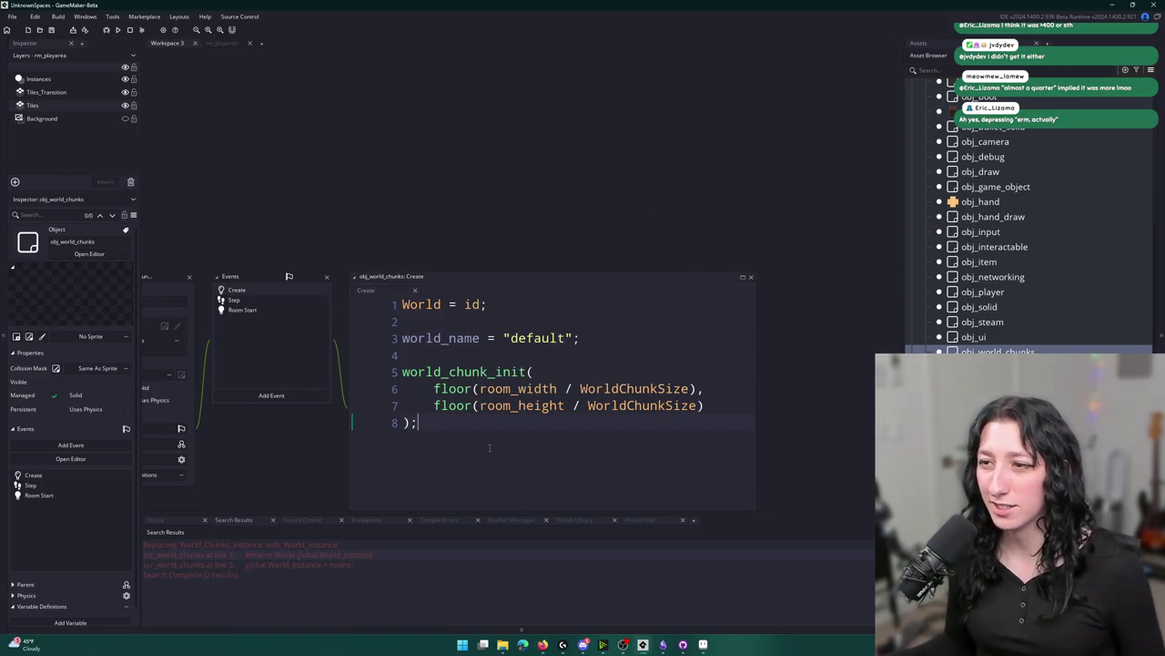
{"action": "key", "text": "ctrl+t"}
{"action": "type", "text": "obj_"}
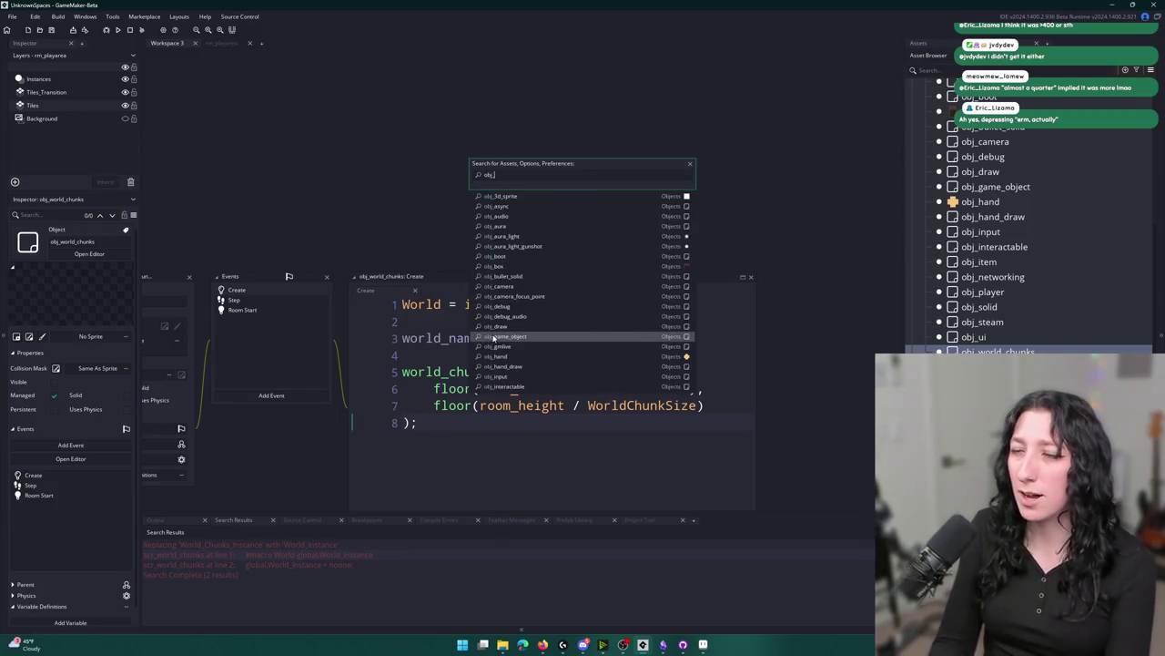
{"action": "type", "text": "net"}
{"action": "key", "text": "Return"}
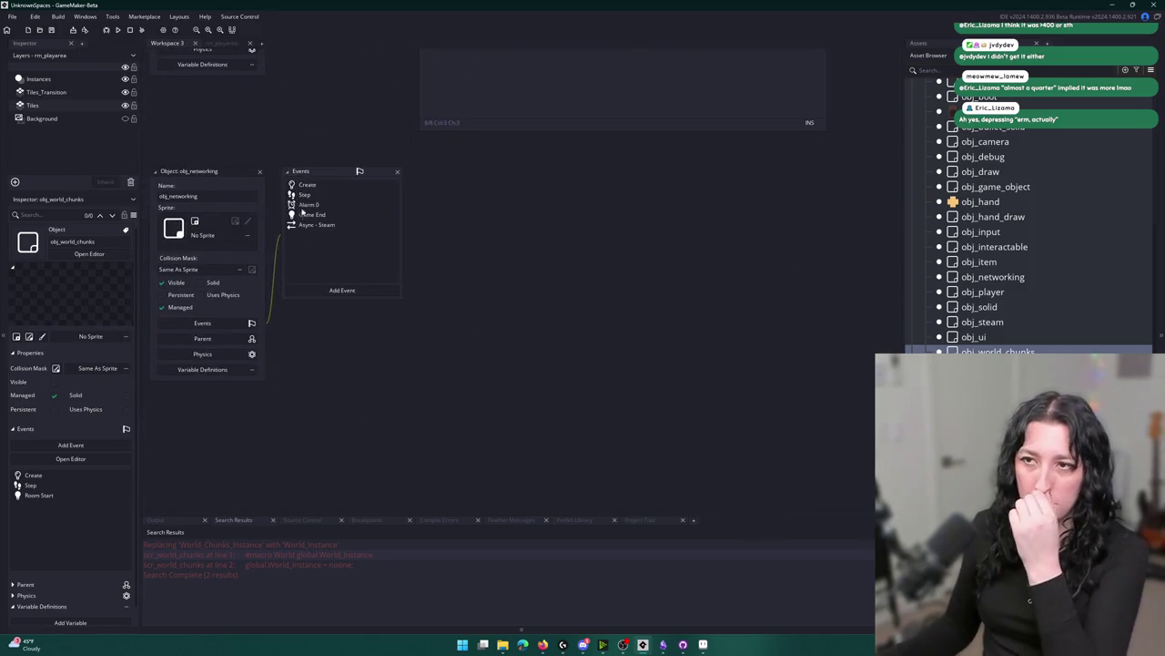
{"action": "double_click", "coordinate": [306, 194]}
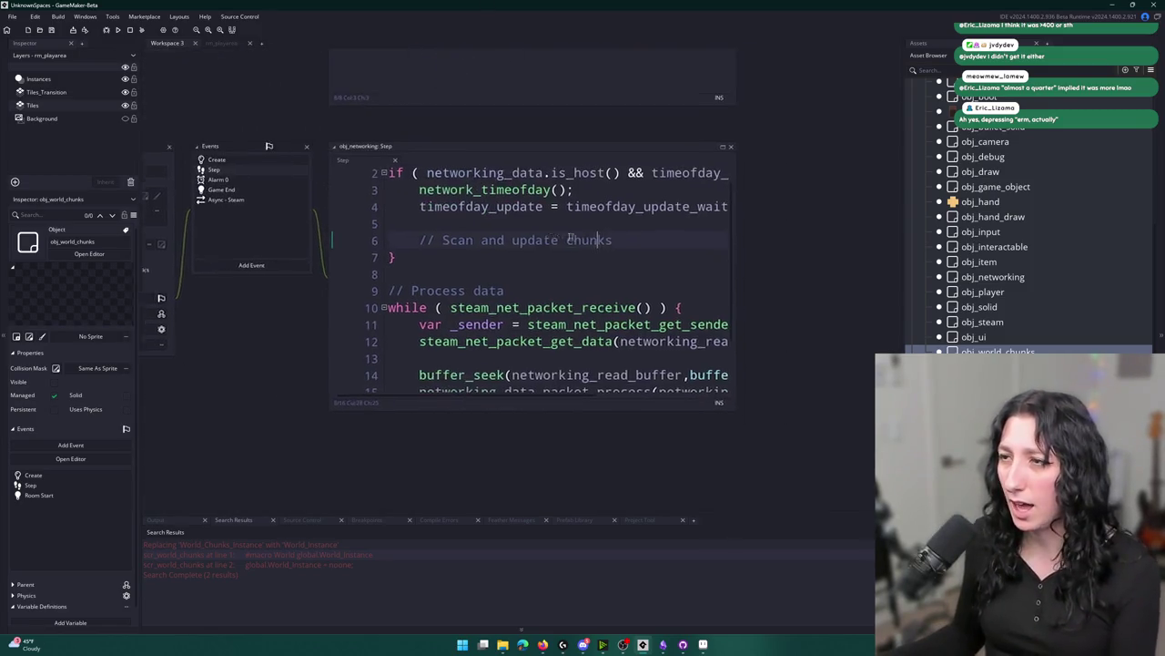
Remove the 'Send world data' block on lines 1–7 and the leftover blank line.
{"action": "left_click_drag", "start_coordinate": [586, 270], "coordinate": [295, 138]}
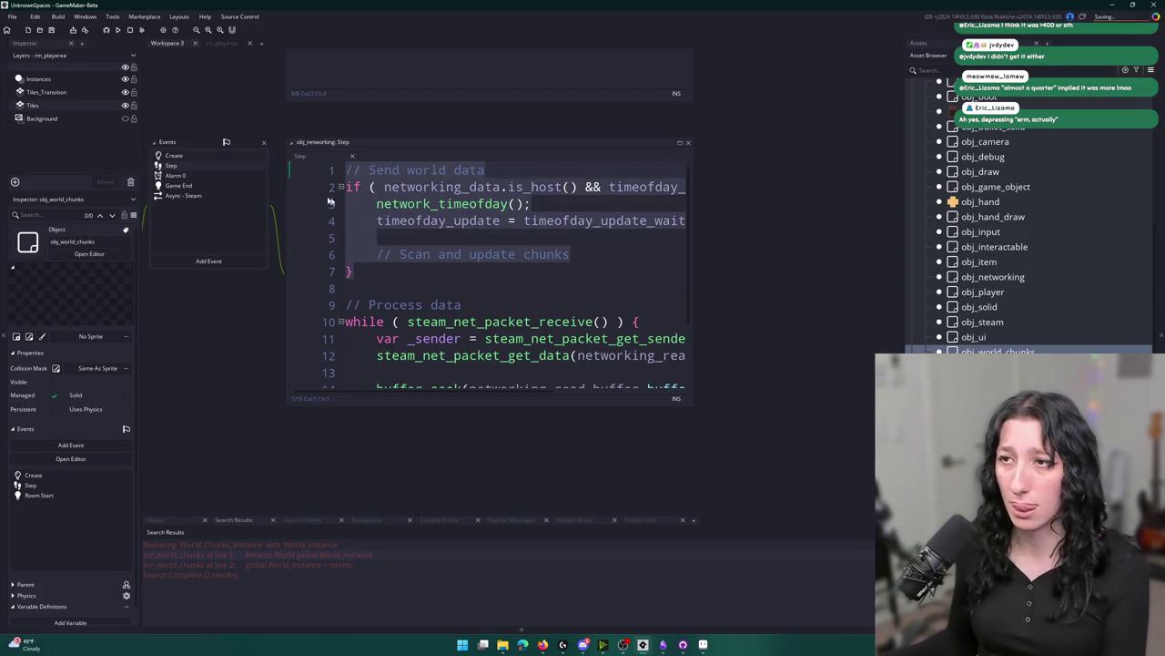
{"action": "left_click", "coordinate": [392, 264]}
{"action": "left_click_drag", "start_coordinate": [391, 264], "coordinate": [276, 136]}
{"action": "key", "text": "Delete"}
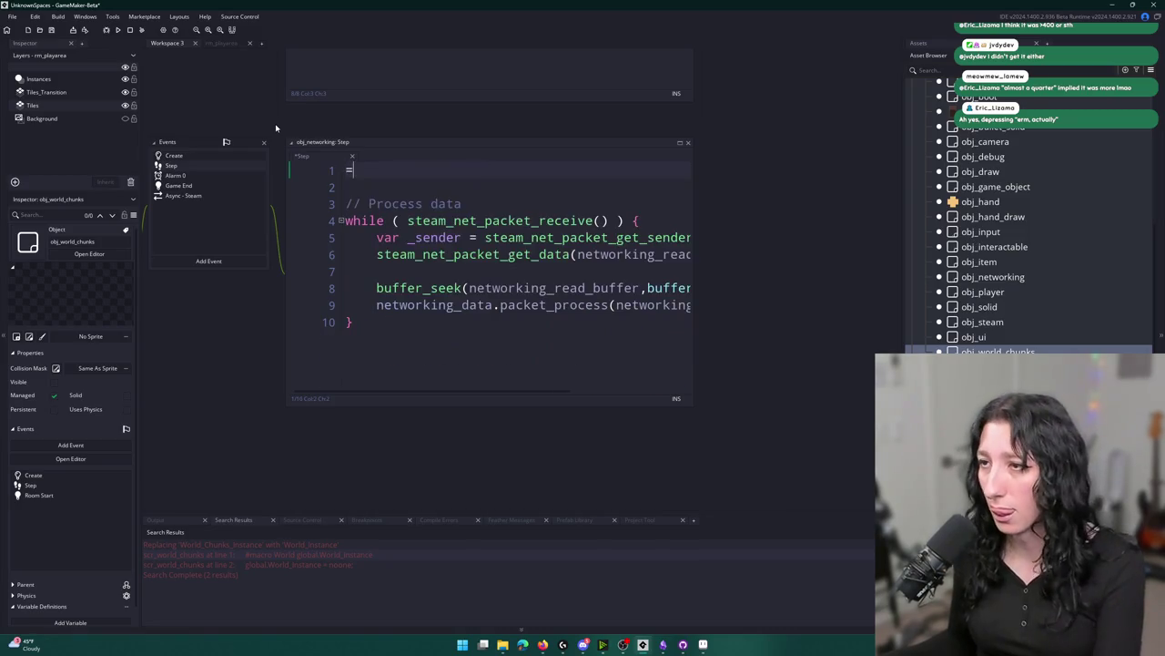
{"action": "key", "text": "Delete"}
{"action": "key", "text": "Delete"}
{"action": "scroll", "coordinate": [312, 252], "scroll_direction": "up", "scroll_amount": 5}
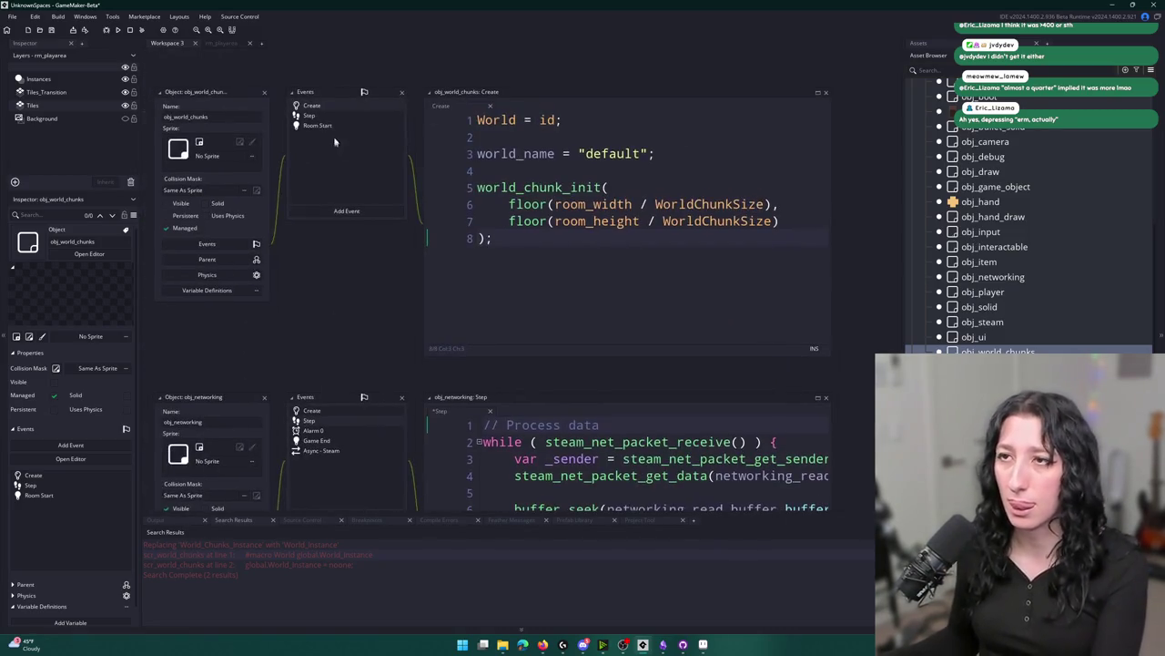
Paste the send-world-data block under obj_world_chunks' NET.is_host() check and drop its redundant host condition.
{"action": "left_click", "coordinate": [693, 116]}
{"action": "key", "text": "Return"}
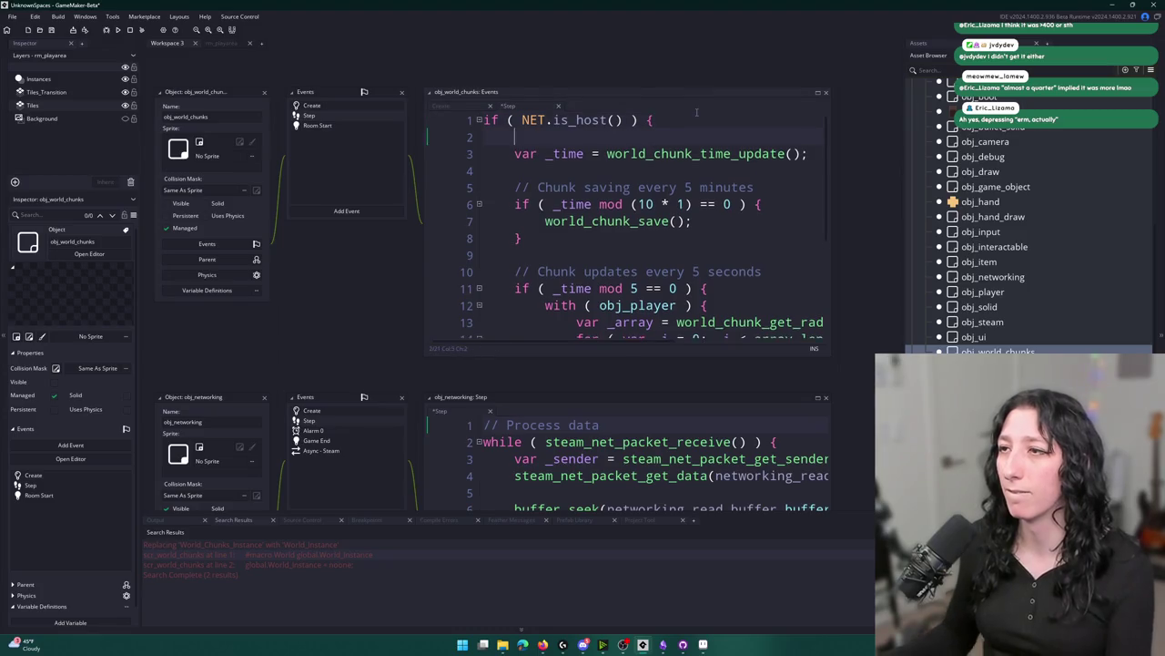
{"action": "key", "text": "ctrl+v"}
{"action": "left_click_drag", "start_coordinate": [480, 250], "coordinate": [482, 151]}
{"action": "key", "text": "Tab"}
{"action": "key", "text": "Tab"}
{"action": "left_click", "coordinate": [625, 255]}
{"action": "key", "text": "Return"}
{"action": "left_click", "coordinate": [583, 255]}
{"action": "left_click_drag", "start_coordinate": [583, 254], "coordinate": [482, 150]}
{"action": "key", "text": "shift+Tab"}
{"action": "key", "text": "shift+Tab"}
{"action": "left_click", "coordinate": [515, 153]}
{"action": "left_click_drag", "start_coordinate": [779, 170], "coordinate": [553, 171]}
{"action": "key", "text": "BackSpace"}
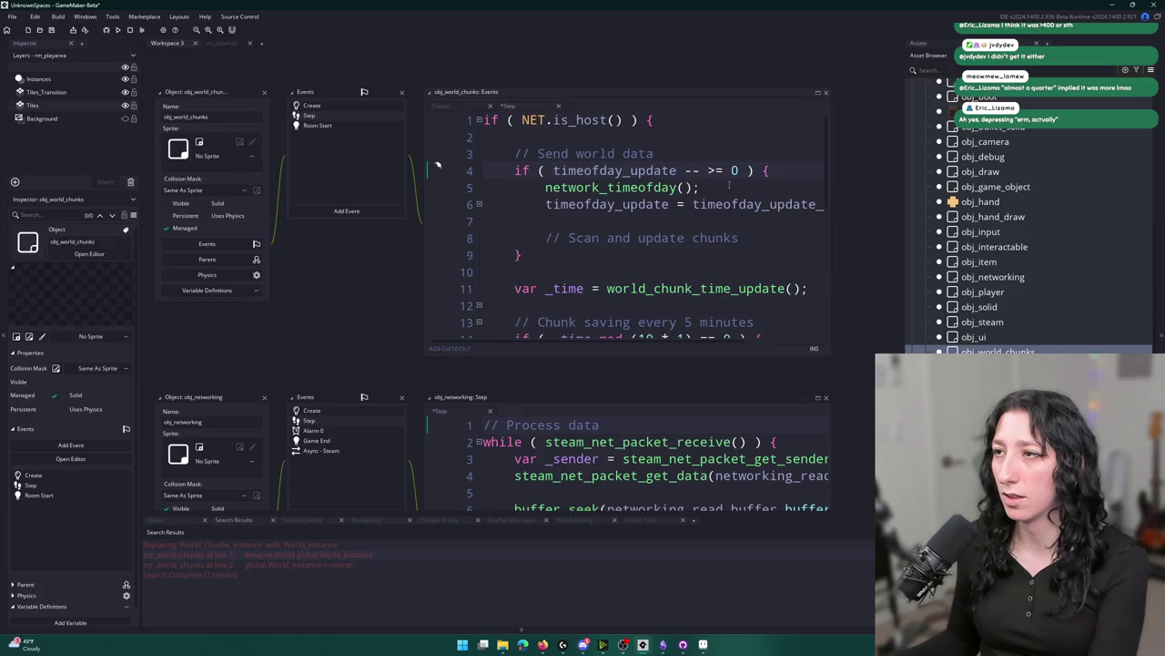
Cut the two timeofday timer variable lines from obj_networking's Create code.
{"action": "left_click", "coordinate": [311, 410]}
{"action": "left_click", "coordinate": [556, 424]}
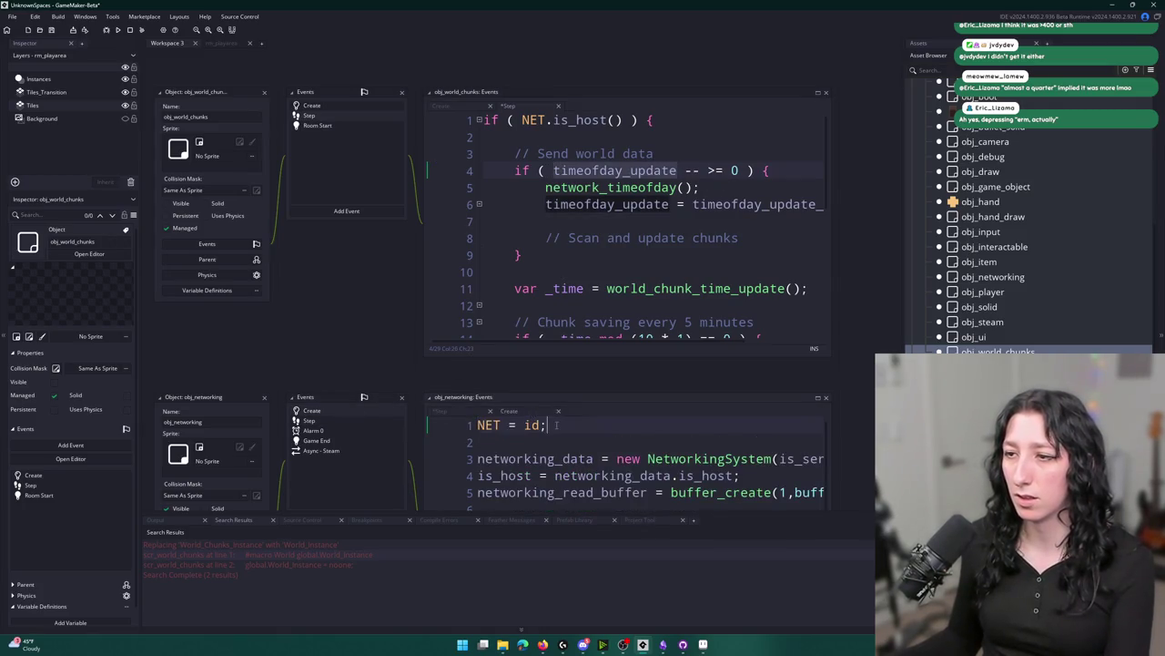
{"action": "scroll", "coordinate": [638, 410], "scroll_direction": "down", "scroll_amount": 2}
{"action": "left_click", "coordinate": [667, 409]}
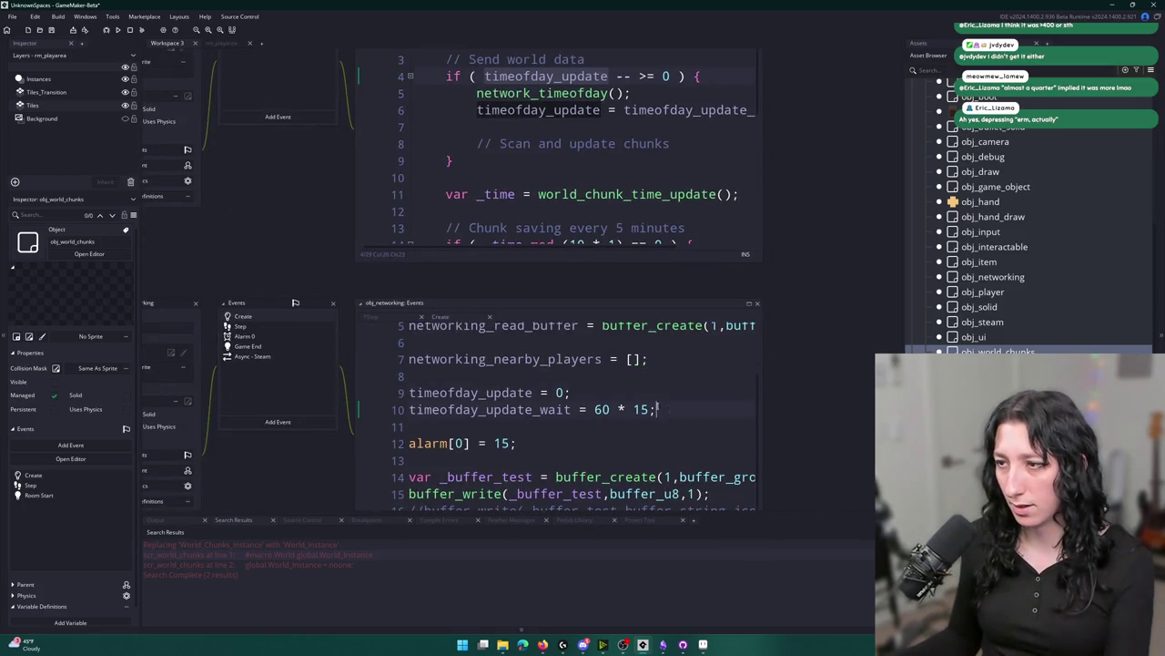
{"action": "left_click_drag", "start_coordinate": [668, 409], "coordinate": [409, 375]}
{"action": "key", "text": "ctrl+c"}
{"action": "key", "text": "BackSpace"}
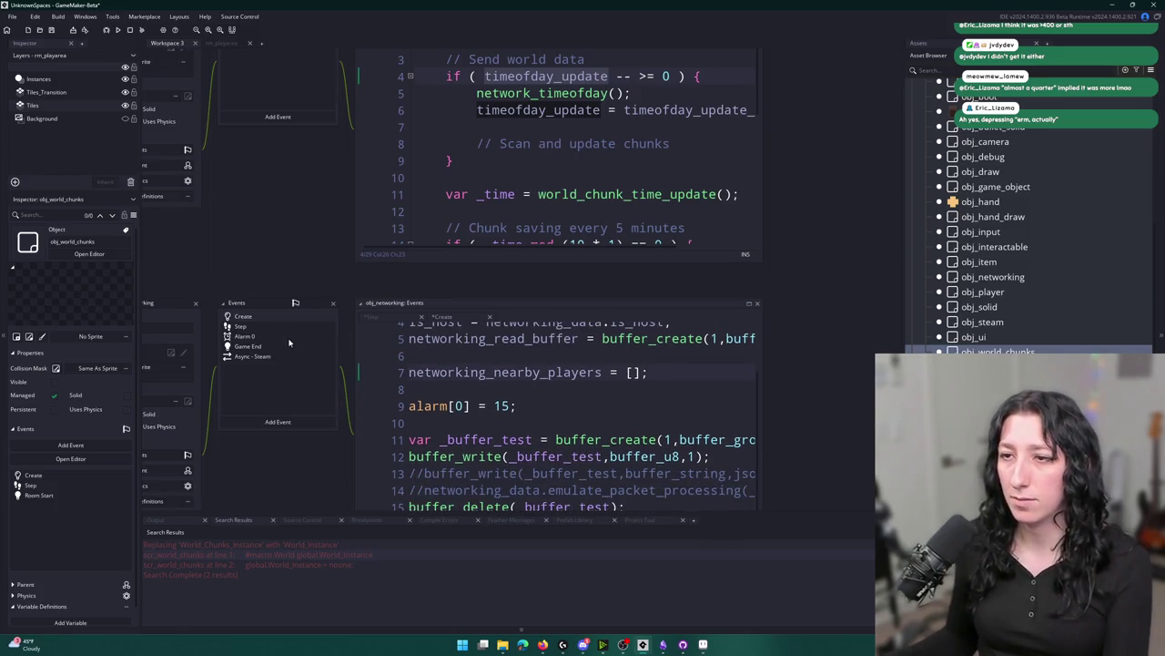
{"action": "left_click", "coordinate": [282, 337]}
{"action": "left_click", "coordinate": [294, 318]}
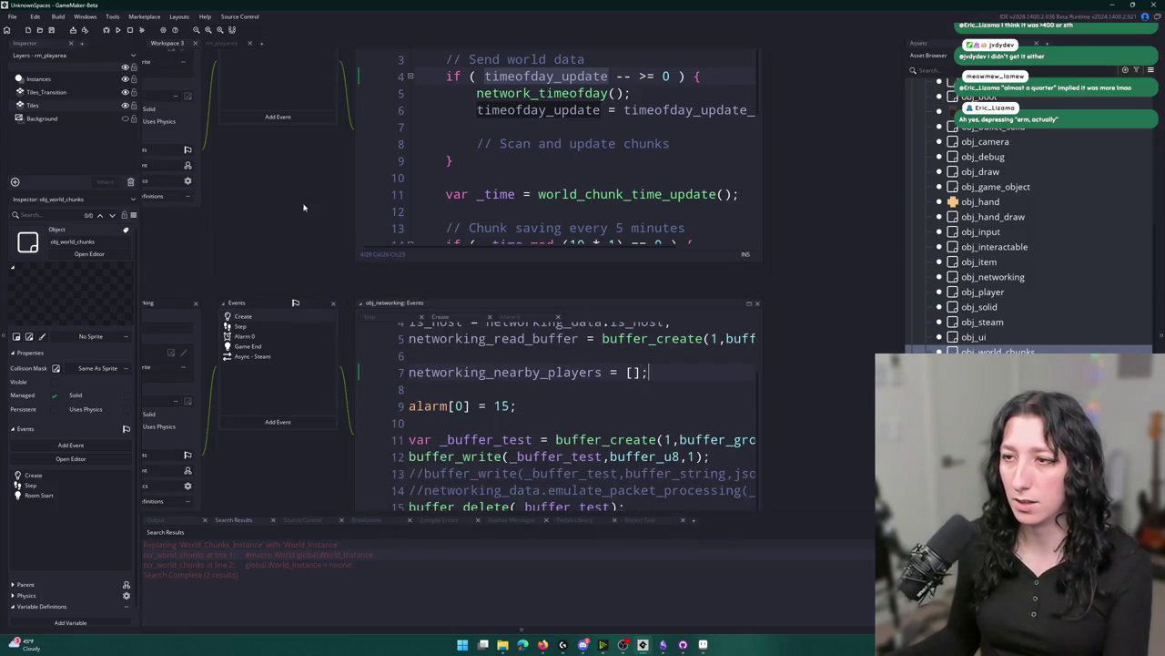
Paste the timeofday timer variables into obj_world_chunks' Create code after the world_name line.
{"action": "left_click", "coordinate": [432, 125]}
{"action": "left_click", "coordinate": [643, 175]}
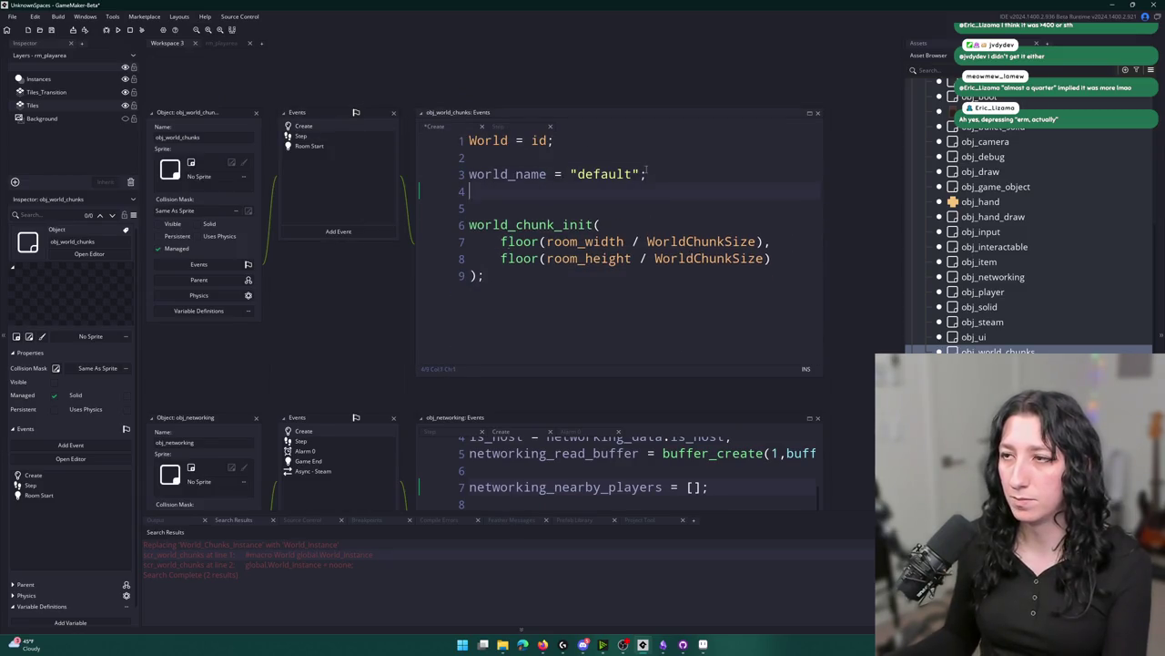
{"action": "key", "text": "Return"}
{"action": "key", "text": "Return"}
{"action": "key", "text": "ctrl+v"}
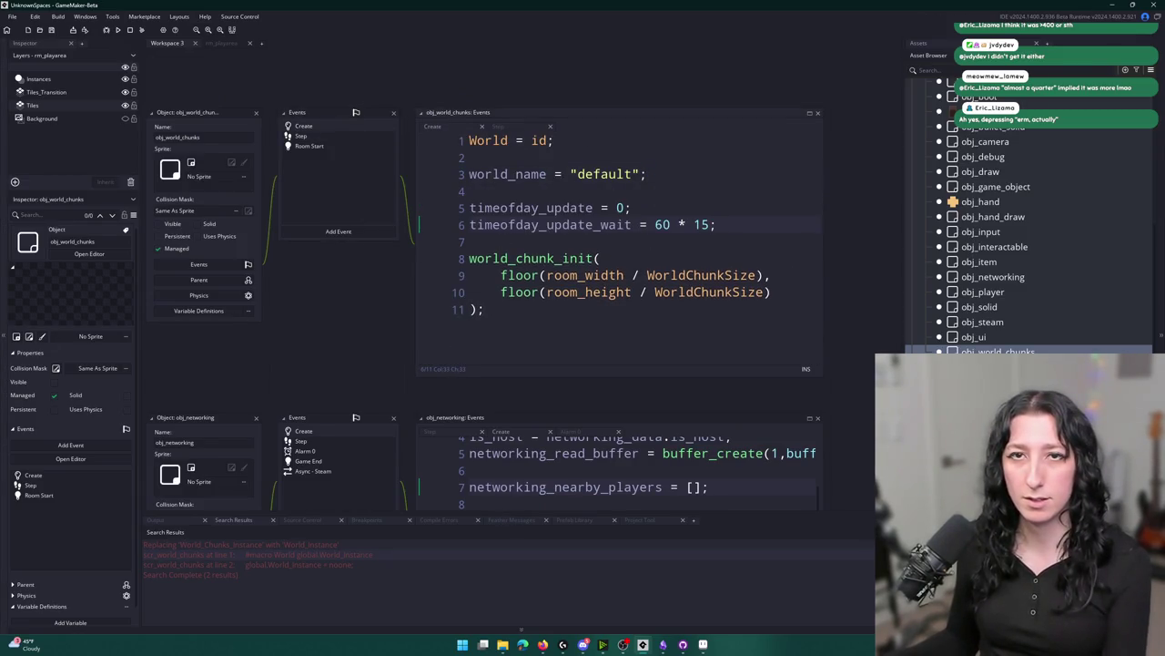
{"action": "double_click", "coordinate": [550, 210]}
{"action": "left_click_drag", "start_coordinate": [470, 208], "coordinate": [719, 226]}
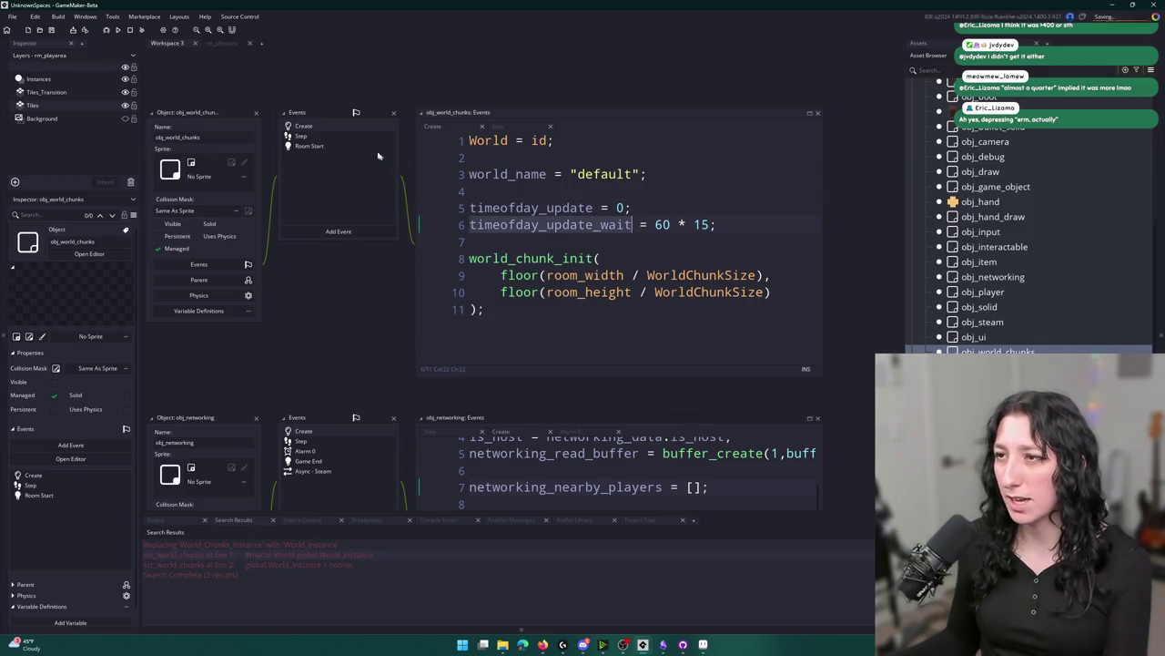
{"action": "left_click", "coordinate": [339, 136]}
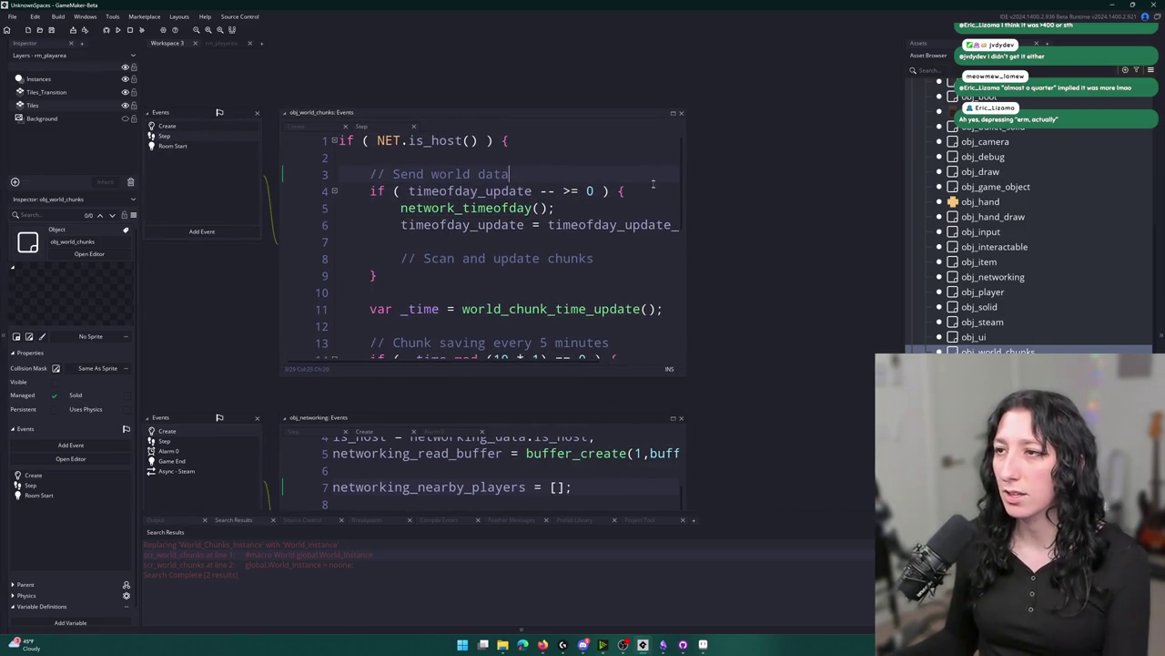
Inspect the network_timeofday function definition in scr_networking, then close that script.
{"action": "left_click_drag", "start_coordinate": [688, 182], "coordinate": [823, 187]}
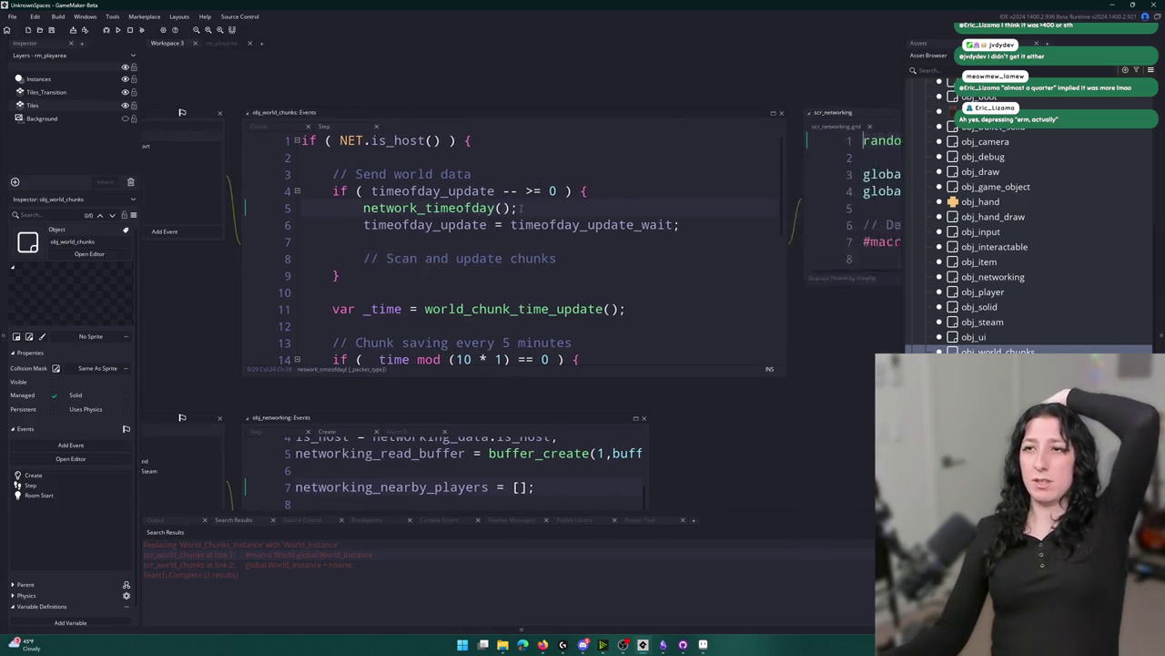
{"action": "middle_click", "coordinate": [477, 207]}
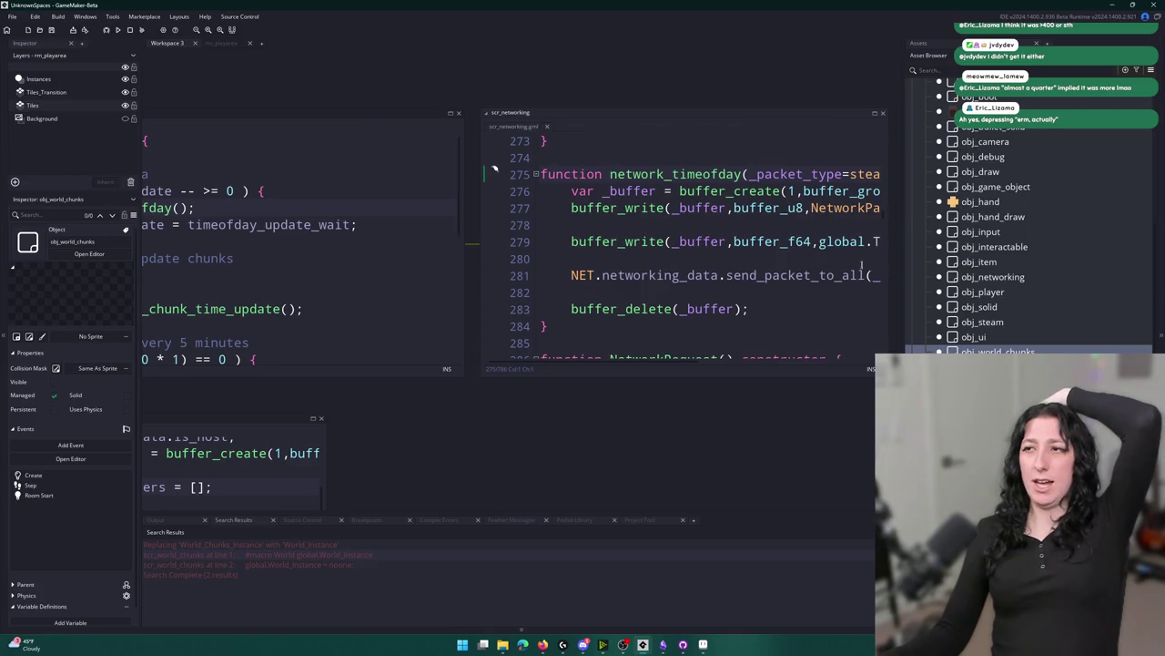
{"action": "left_click", "coordinate": [791, 277]}
{"action": "key", "text": "End"}
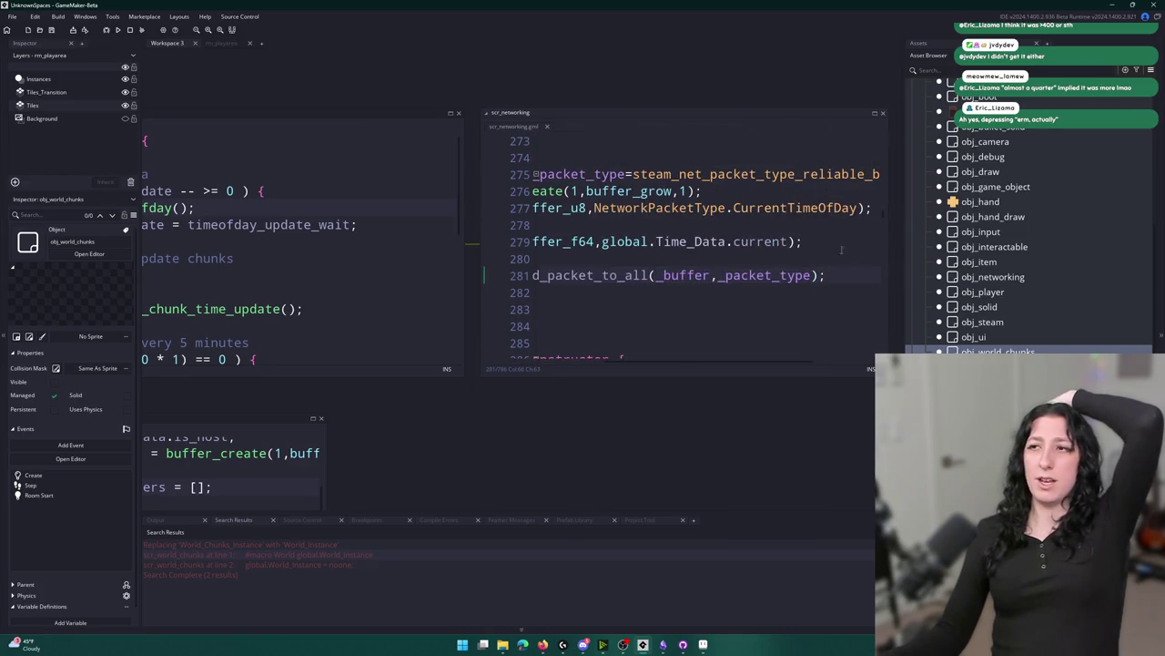
{"action": "left_click", "coordinate": [875, 175]}
{"action": "key", "text": "End"}
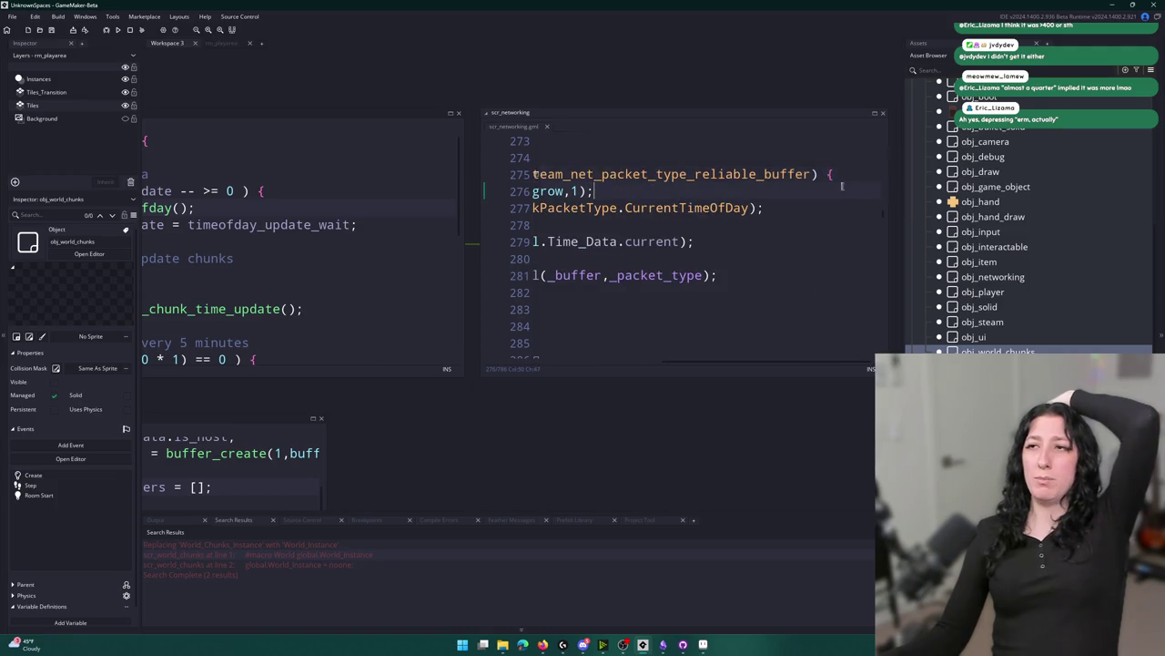
{"action": "key", "text": "Up"}
{"action": "left_click", "coordinate": [547, 126]}
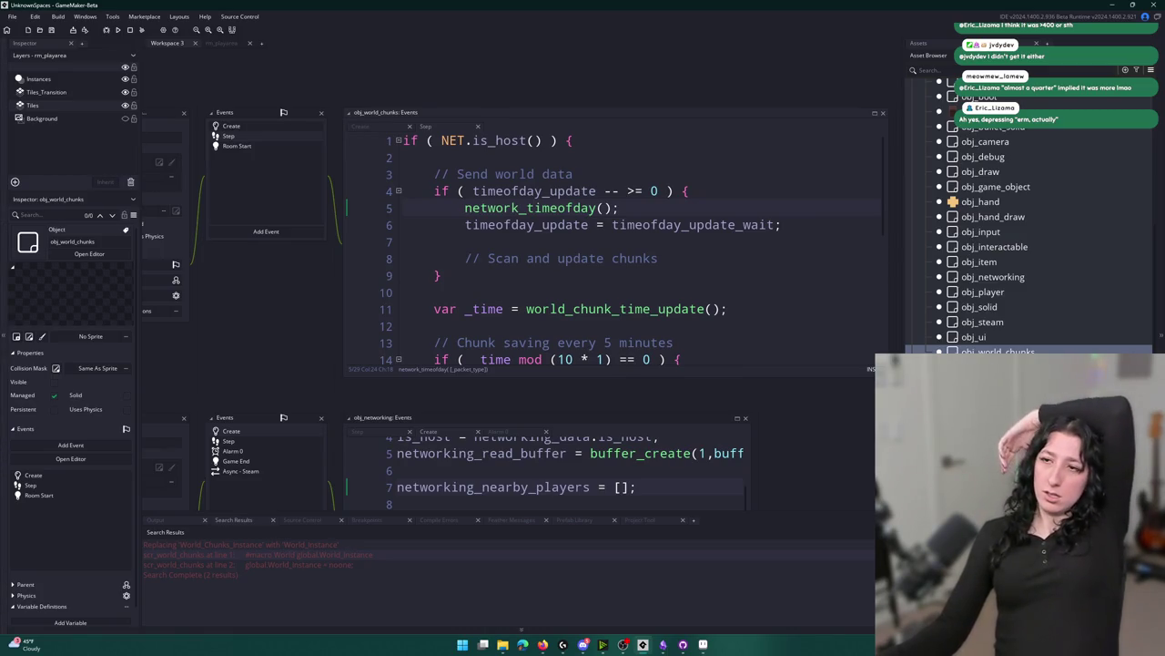
Delete the '// Scan and update chunks' comment together with the blank line above it.
{"action": "scroll", "coordinate": [708, 255], "scroll_direction": "down", "scroll_amount": 2}
{"action": "scroll", "coordinate": [708, 255], "scroll_direction": "down", "scroll_amount": 1}
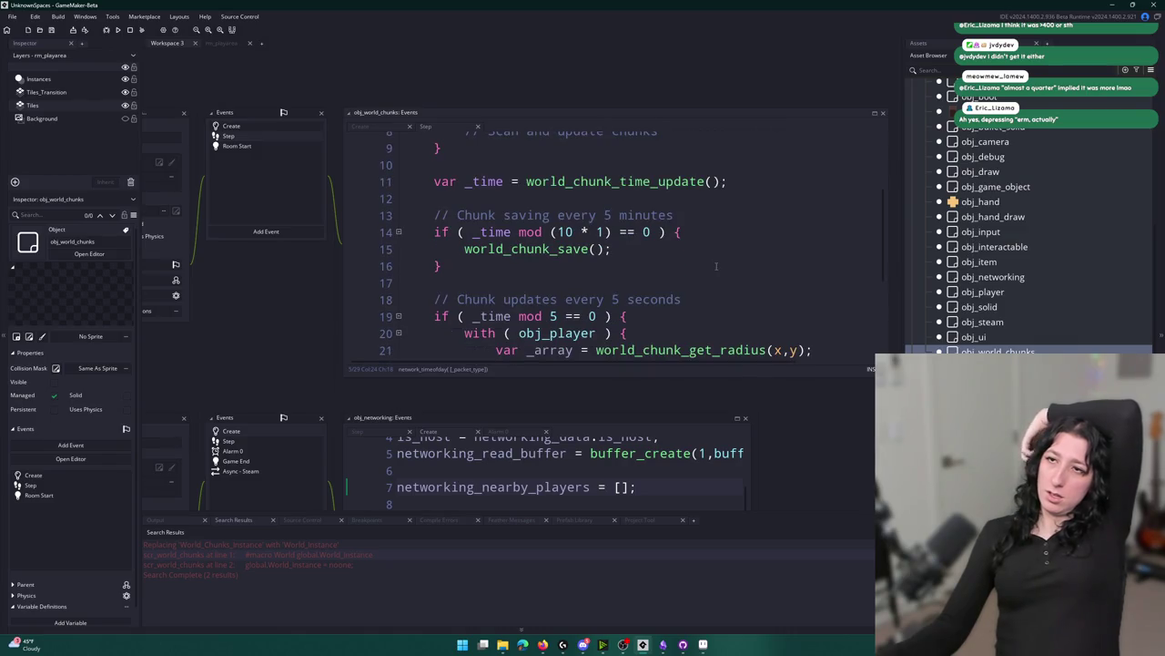
{"action": "scroll", "coordinate": [686, 287], "scroll_direction": "down", "scroll_amount": 2}
{"action": "scroll", "coordinate": [674, 296], "scroll_direction": "up", "scroll_amount": 3}
{"action": "scroll", "coordinate": [664, 301], "scroll_direction": "up", "scroll_amount": 2}
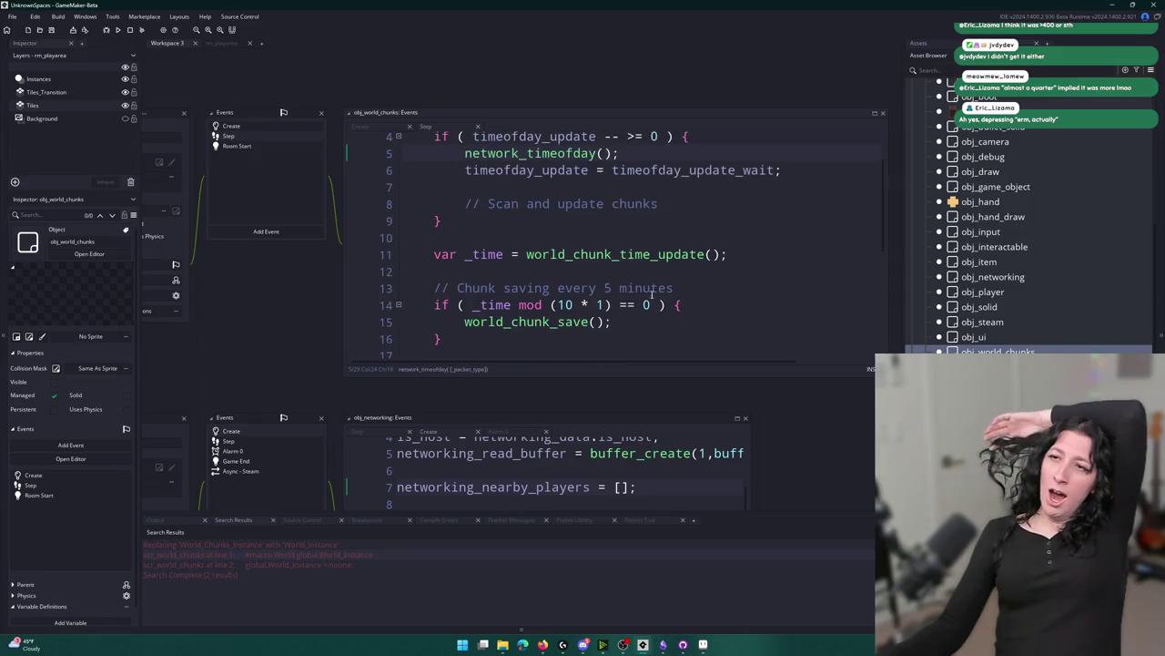
{"action": "left_click_drag", "start_coordinate": [659, 204], "coordinate": [552, 204]}
{"action": "left_click", "coordinate": [783, 170]}
{"action": "left_click", "coordinate": [659, 204], "text": "shift"}
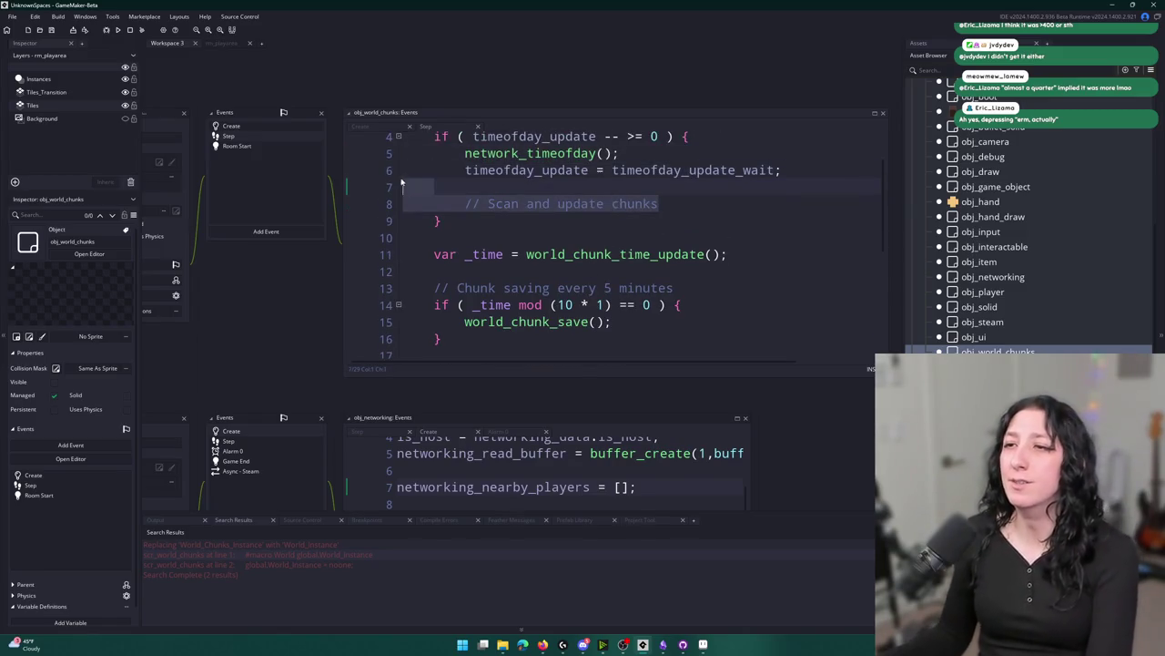
{"action": "key", "text": "BackSpace"}
Review obj_networking's Alarm 0, Step, Game End, Async - Steam and Create code, then close its editor.
{"action": "left_click_drag", "start_coordinate": [355, 399], "coordinate": [483, 100]}
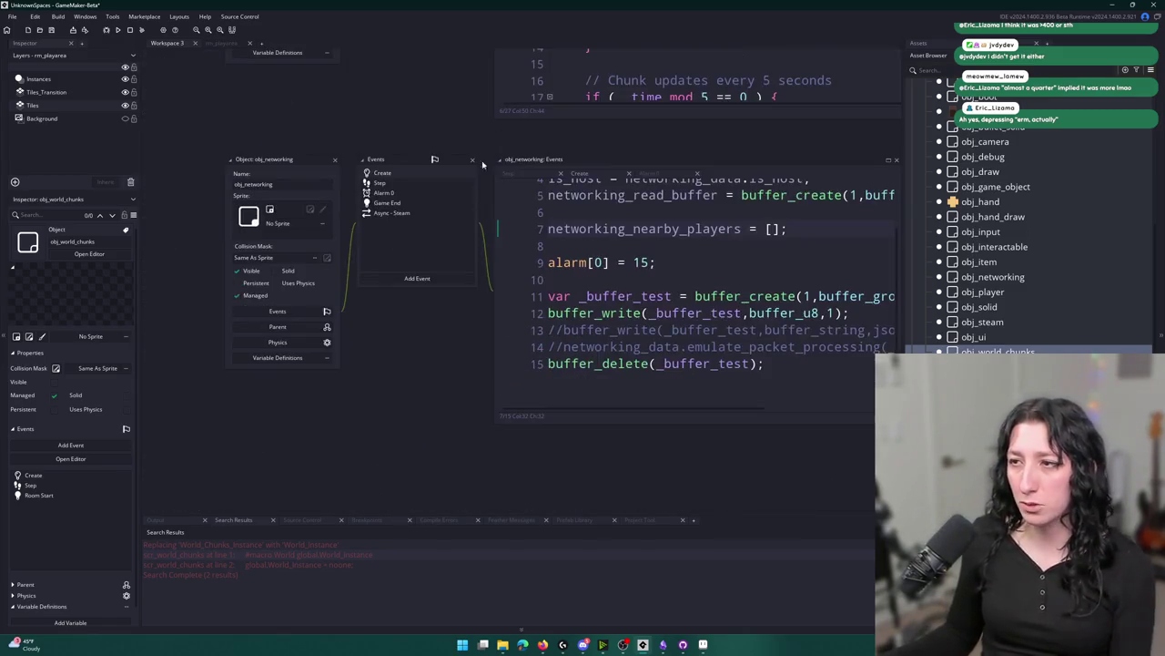
{"action": "left_click", "coordinate": [429, 188]}
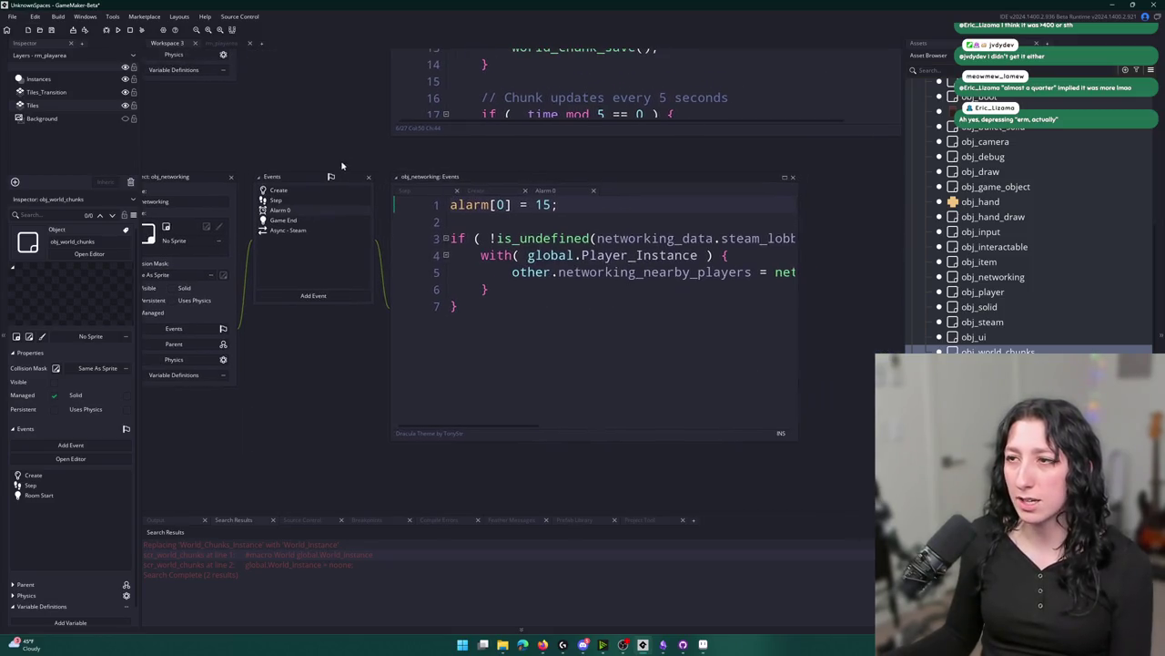
{"action": "left_click", "coordinate": [287, 202]}
{"action": "left_click", "coordinate": [288, 220]}
{"action": "left_click", "coordinate": [301, 229]}
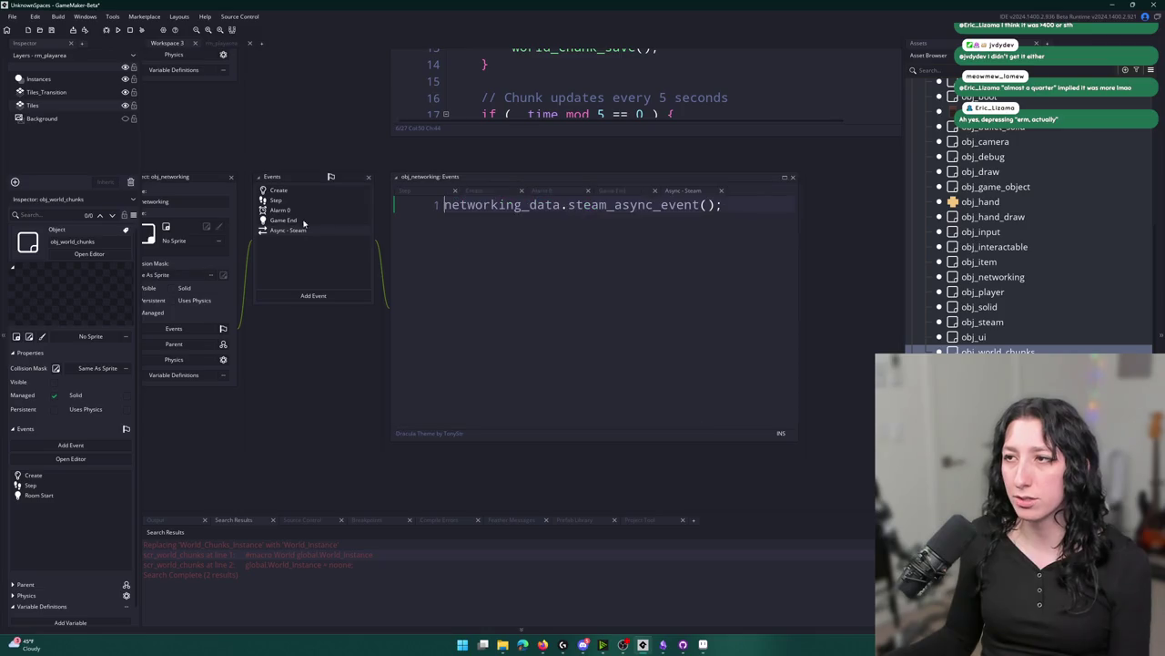
{"action": "left_click", "coordinate": [315, 193]}
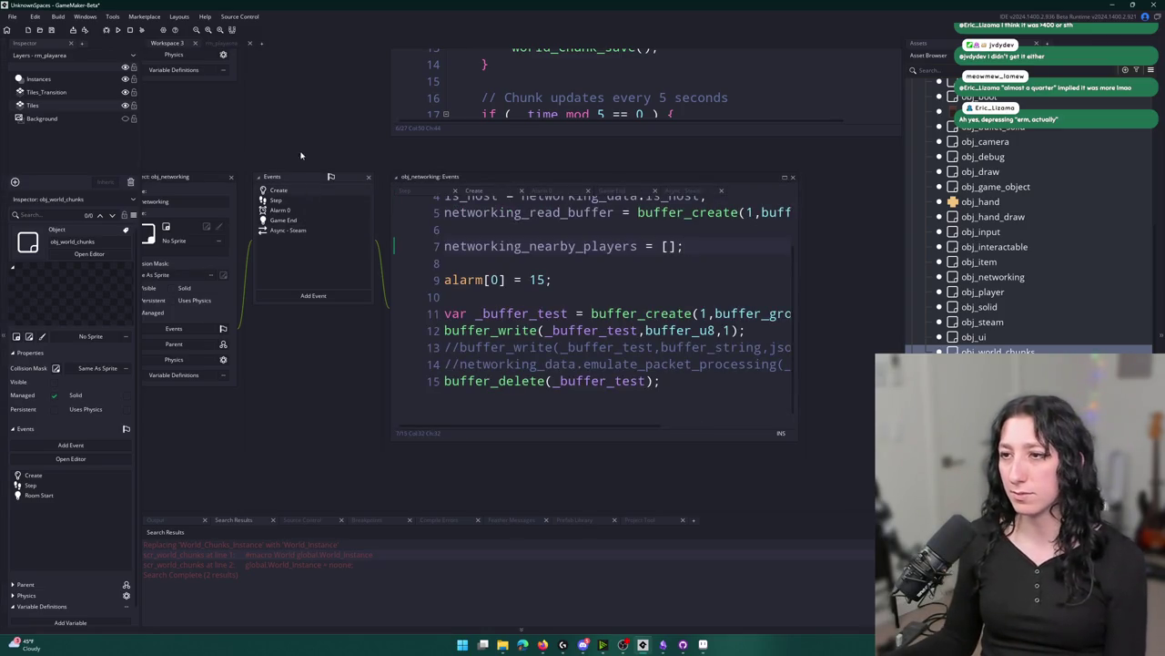
{"action": "left_click", "coordinate": [280, 189]}
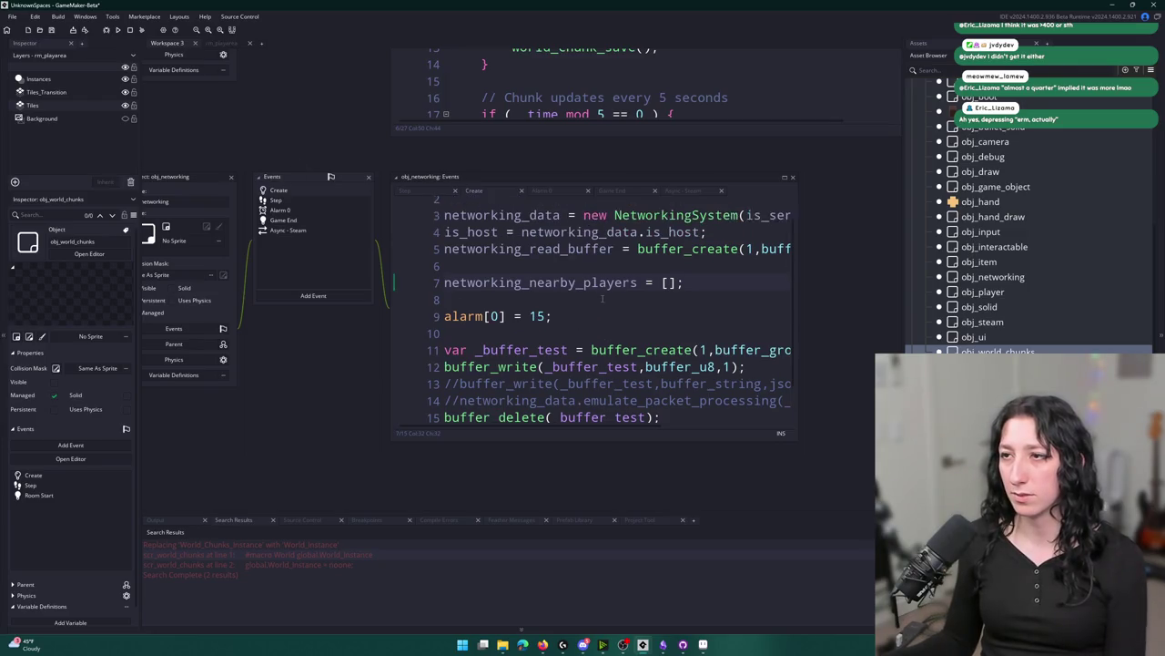
{"action": "left_click", "coordinate": [231, 177]}
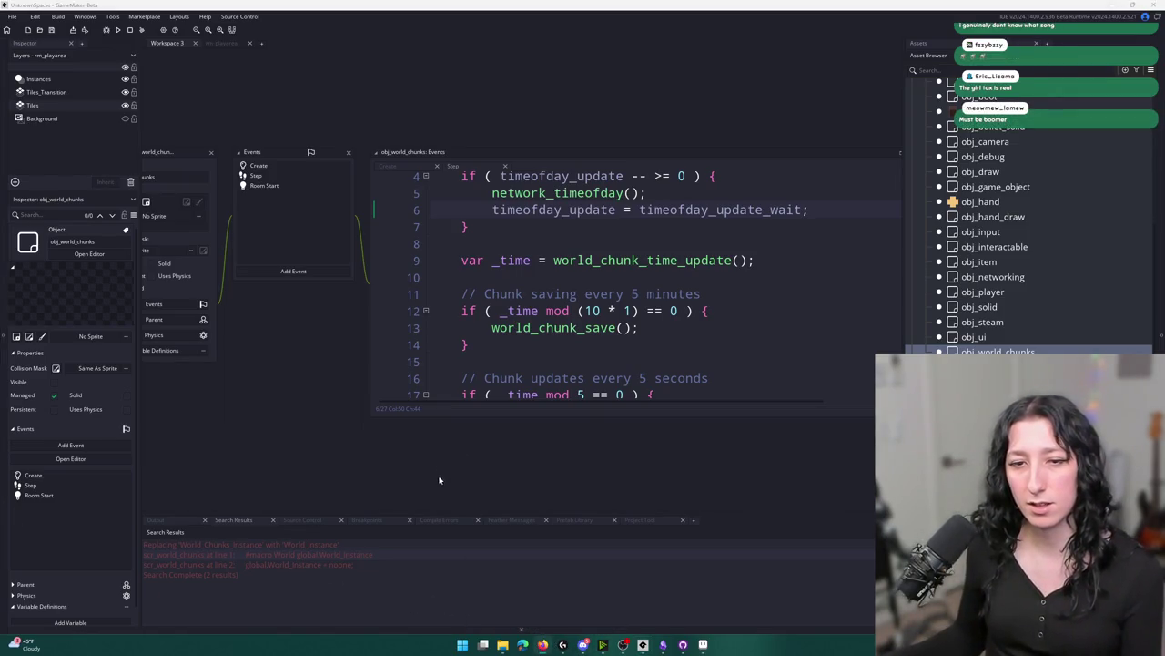
{"action": "mouse_move", "coordinate": [552, 648]}
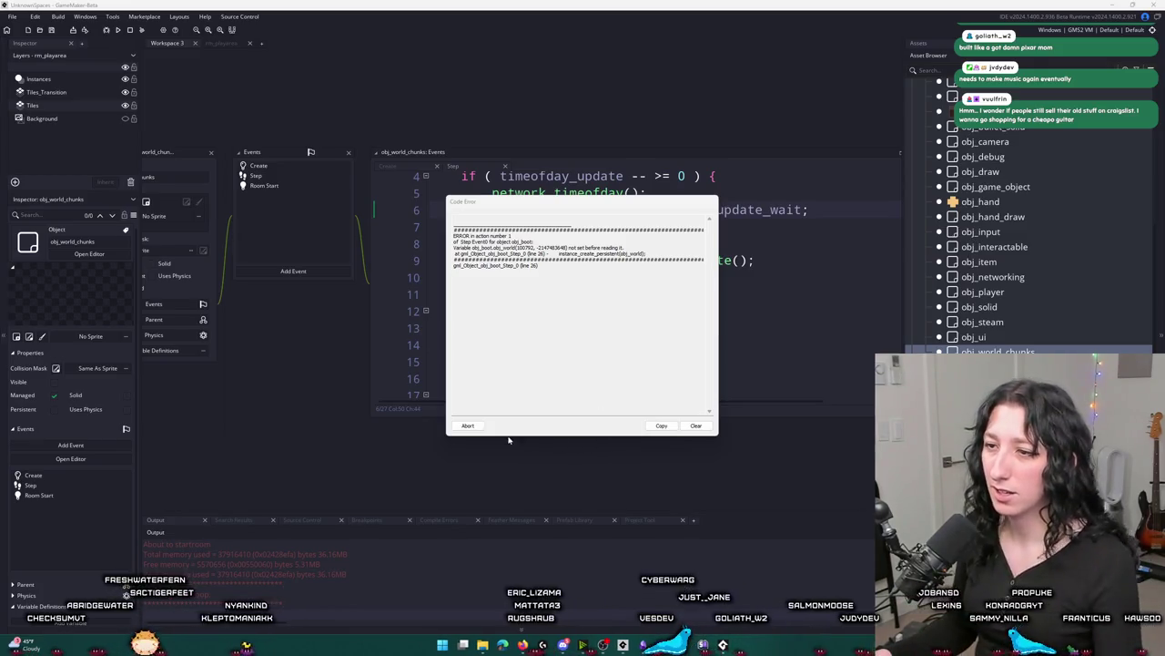
Dismiss the code error and bring up obj_world through an asset search for 'obj'.
{"action": "left_click", "coordinate": [467, 426]}
{"action": "key", "text": "ctrl+t"}
{"action": "type", "text": "obj_wor"}
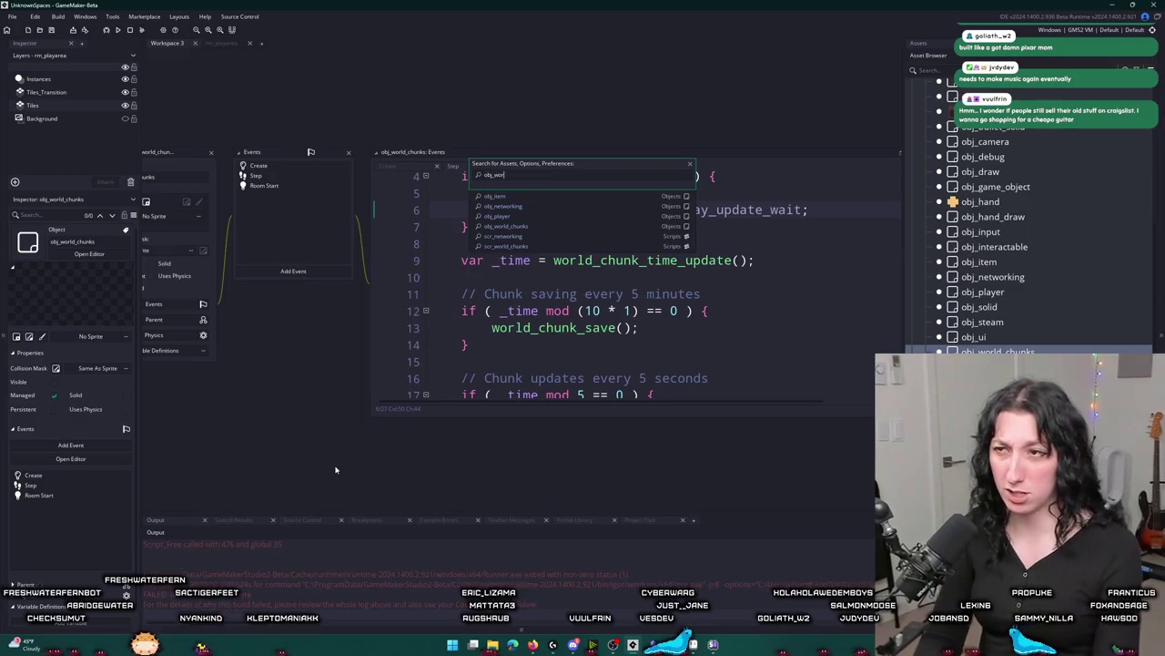
{"action": "key", "text": "Escape"}
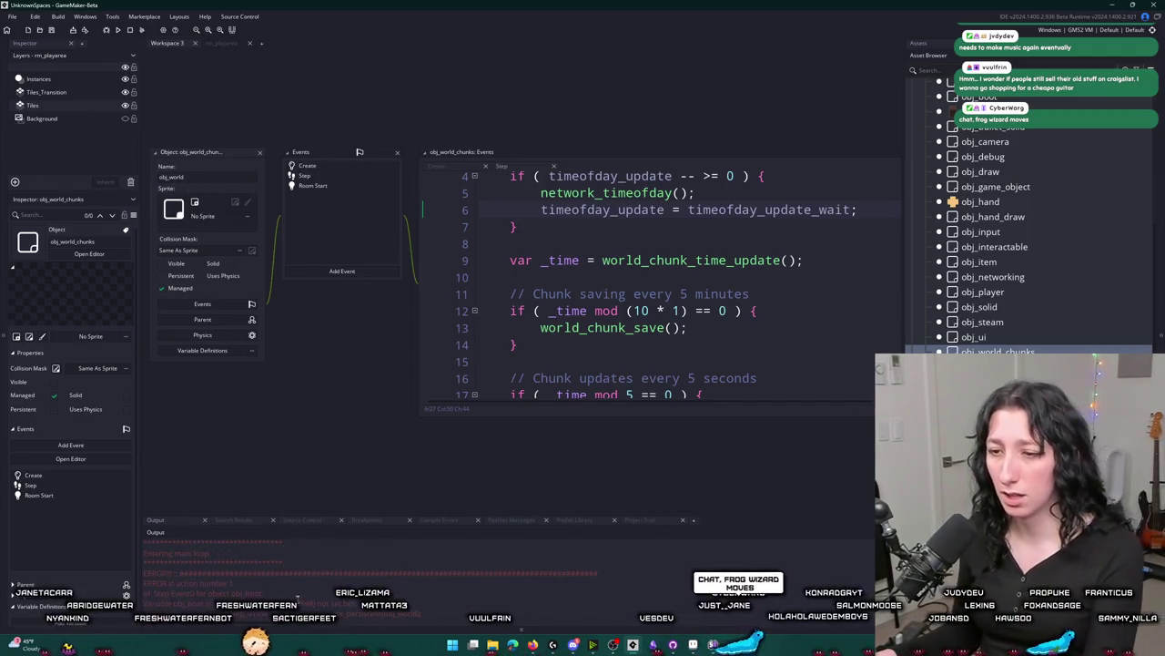
Run the game with F5, maximize its window, then close it.
{"action": "key", "text": "F5"}
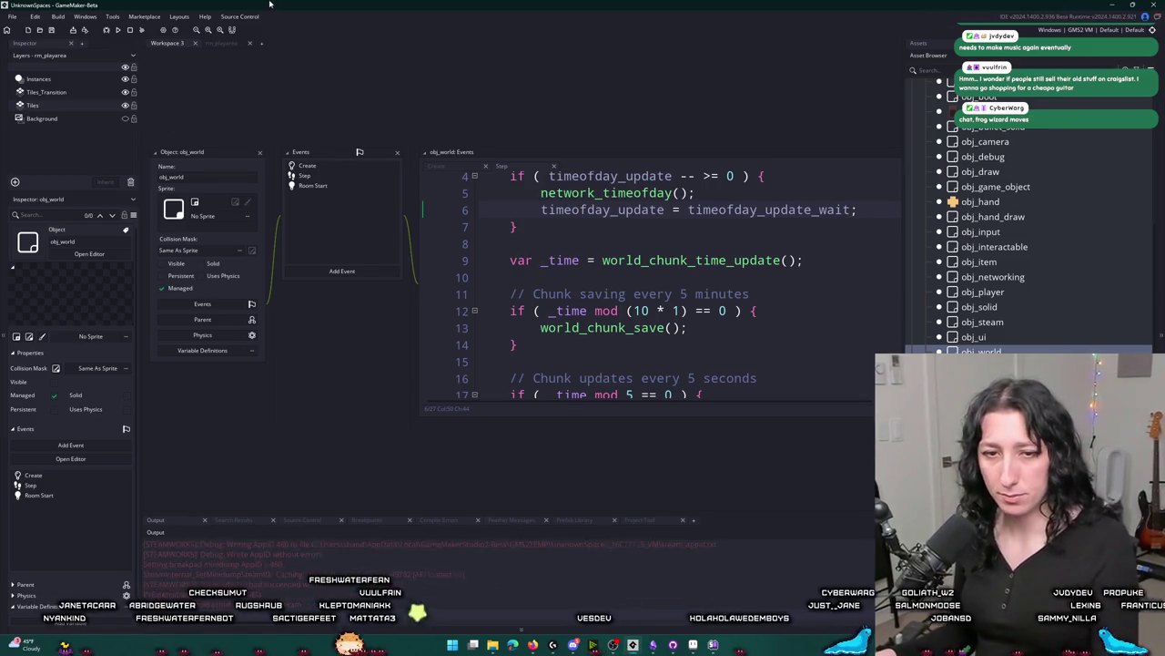
{"action": "double_click", "coordinate": [515, 171]}
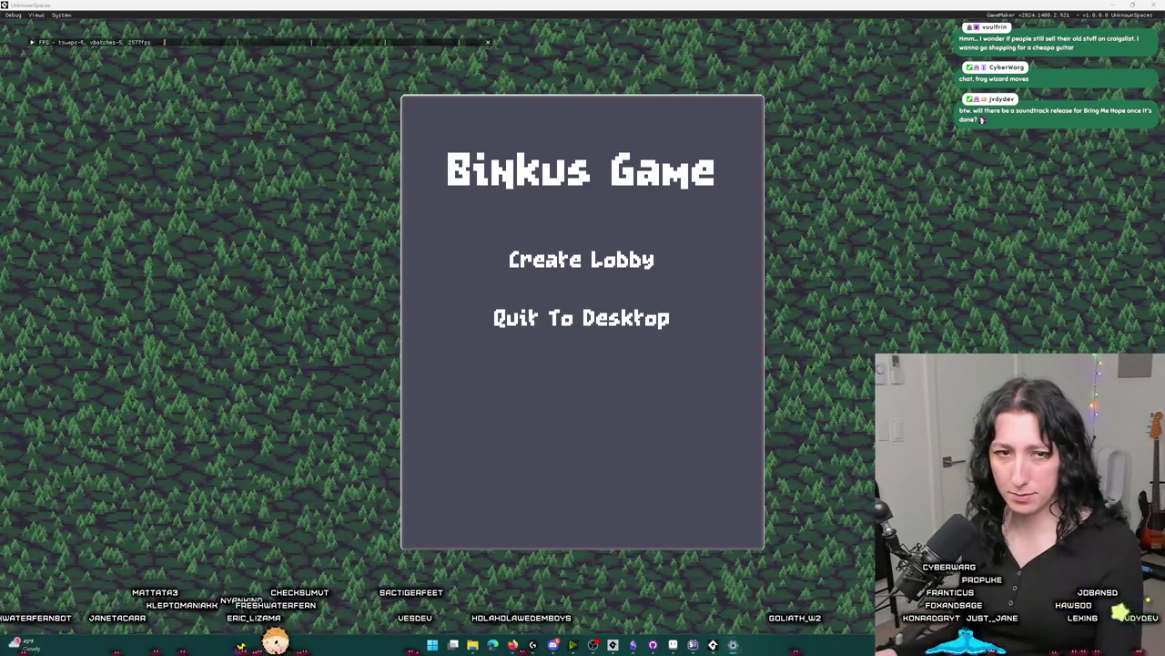
{"action": "left_click", "coordinate": [635, 332]}
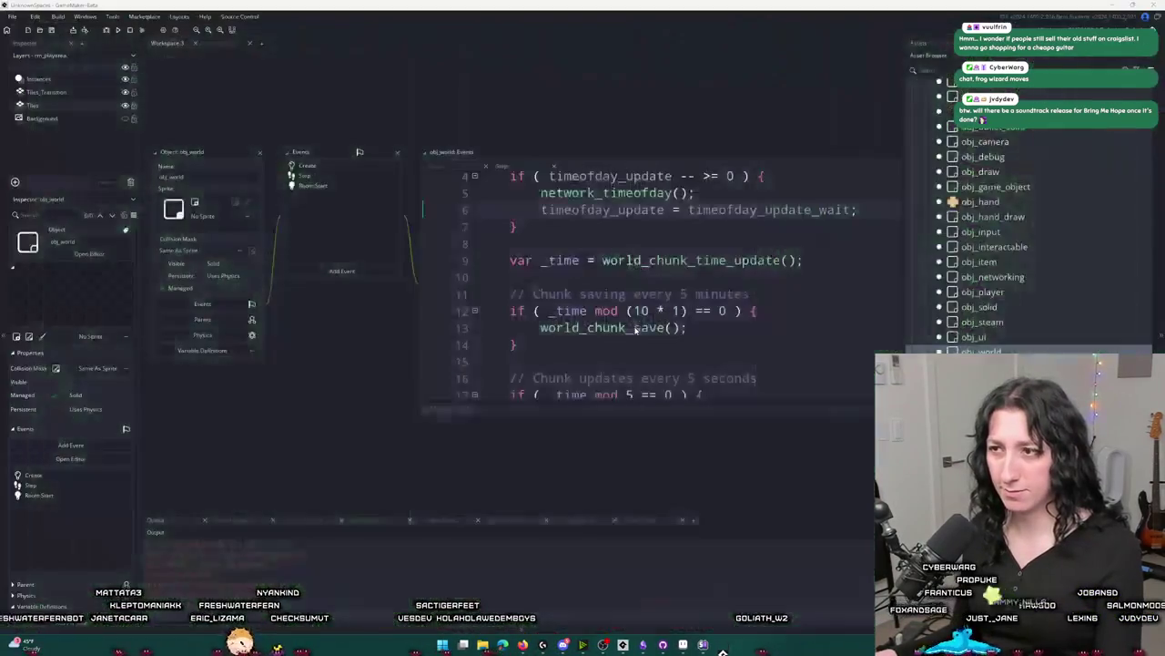
{"action": "scroll", "coordinate": [1035, 344], "scroll_direction": "up", "scroll_amount": 5}
Launch FL Studio from the system app search.
{"action": "key", "text": "super"}
{"action": "type", "text": "fl"}
{"action": "left_click", "coordinate": [488, 384]}
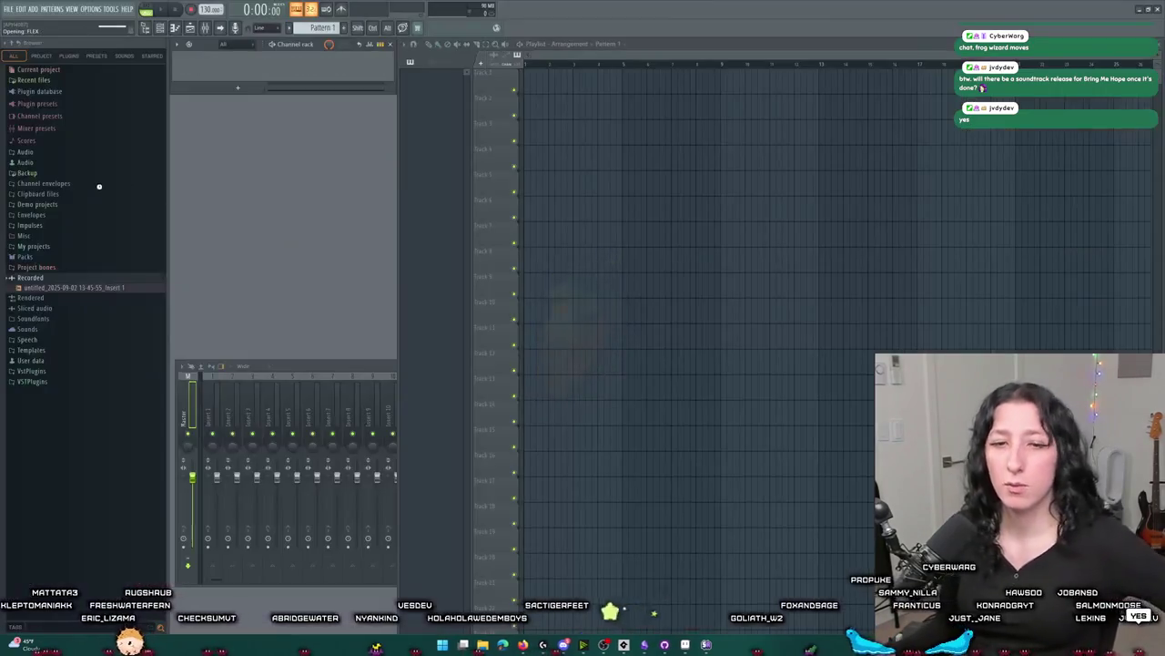
Open the recent Friends.flp project, switch audio output to Focusrite USB Audio, and start playback.
{"action": "left_click", "coordinate": [17, 9]}
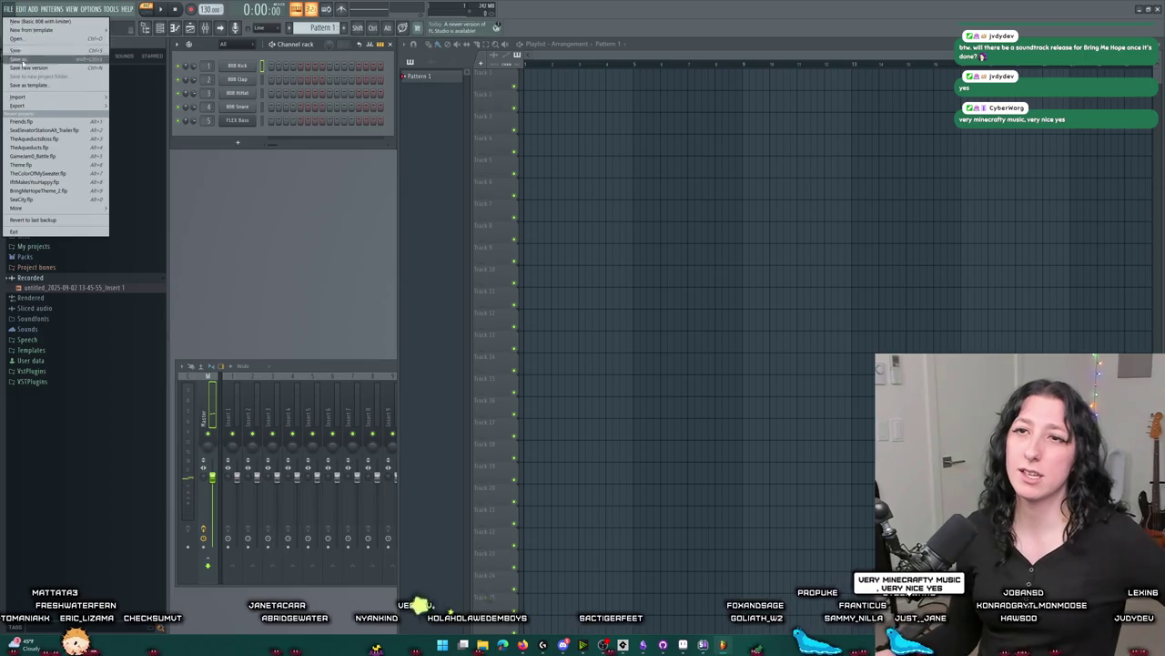
{"action": "left_click", "coordinate": [61, 123]}
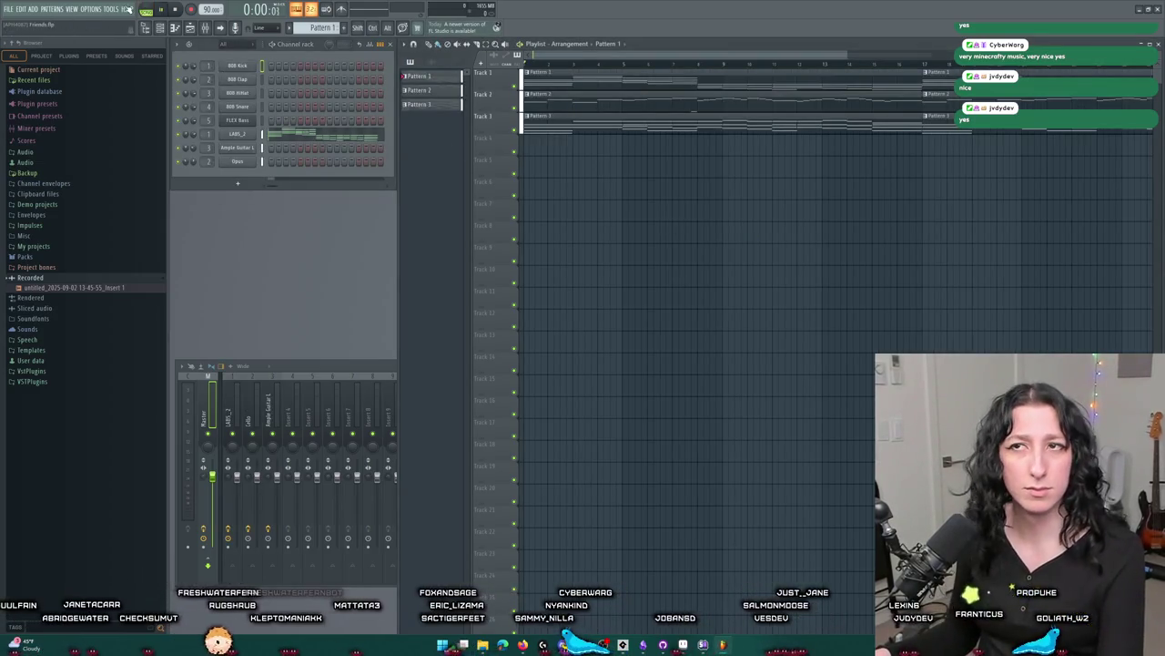
{"action": "left_click", "coordinate": [88, 9]}
{"action": "left_click", "coordinate": [86, 37]}
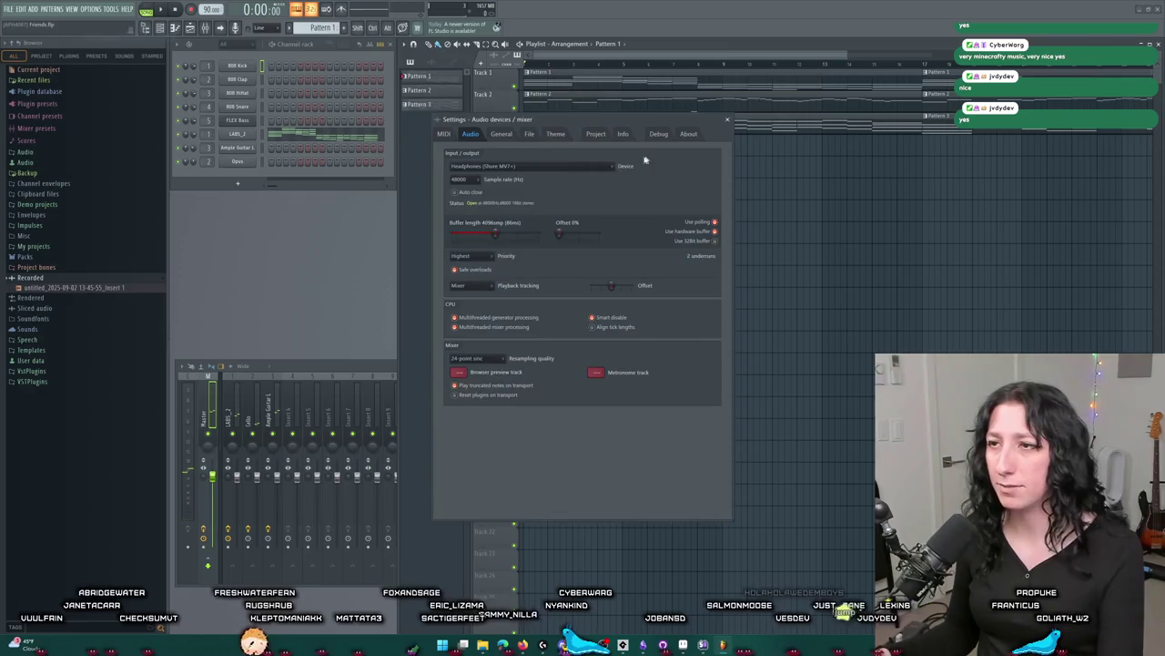
{"action": "left_click", "coordinate": [528, 166]}
{"action": "left_click", "coordinate": [526, 192]}
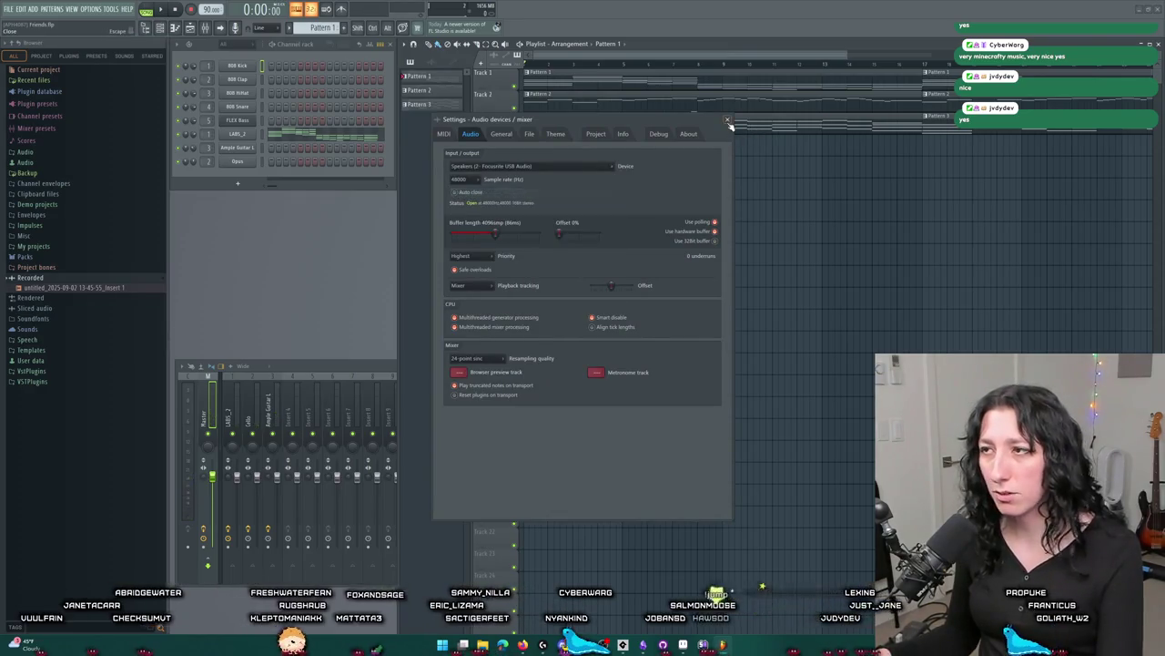
{"action": "left_click", "coordinate": [727, 120]}
{"action": "key", "text": "space"}
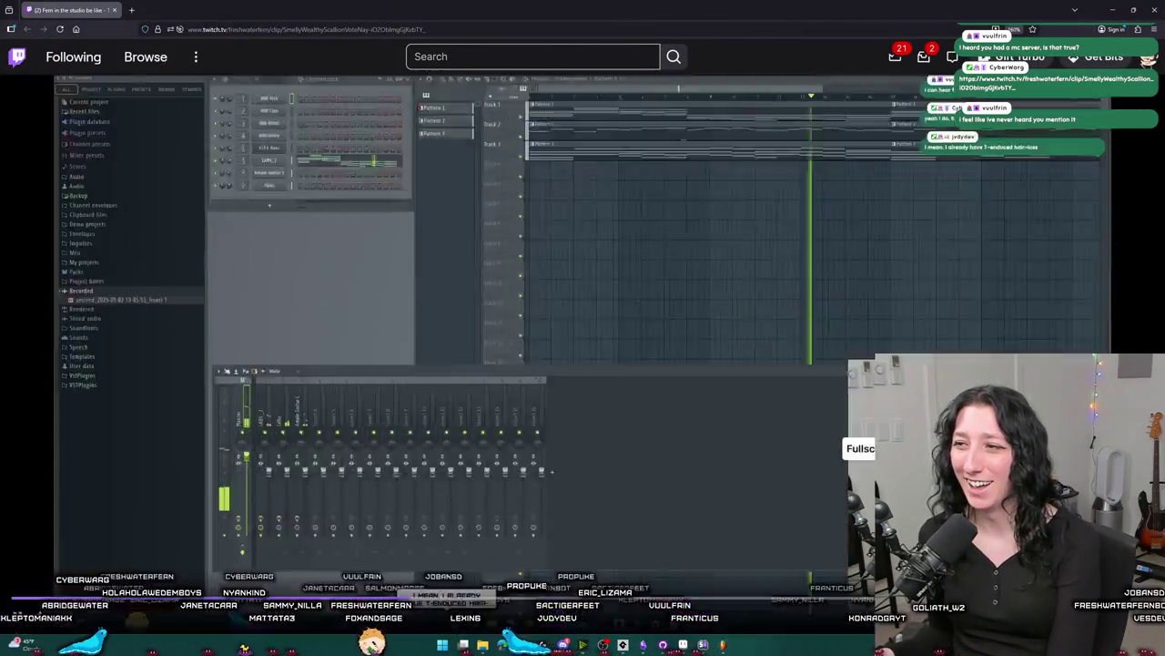
Watch the 'Fern in the studio be like' clip full screen, then feature it on the channel.
{"action": "left_click", "coordinate": [859, 476]}
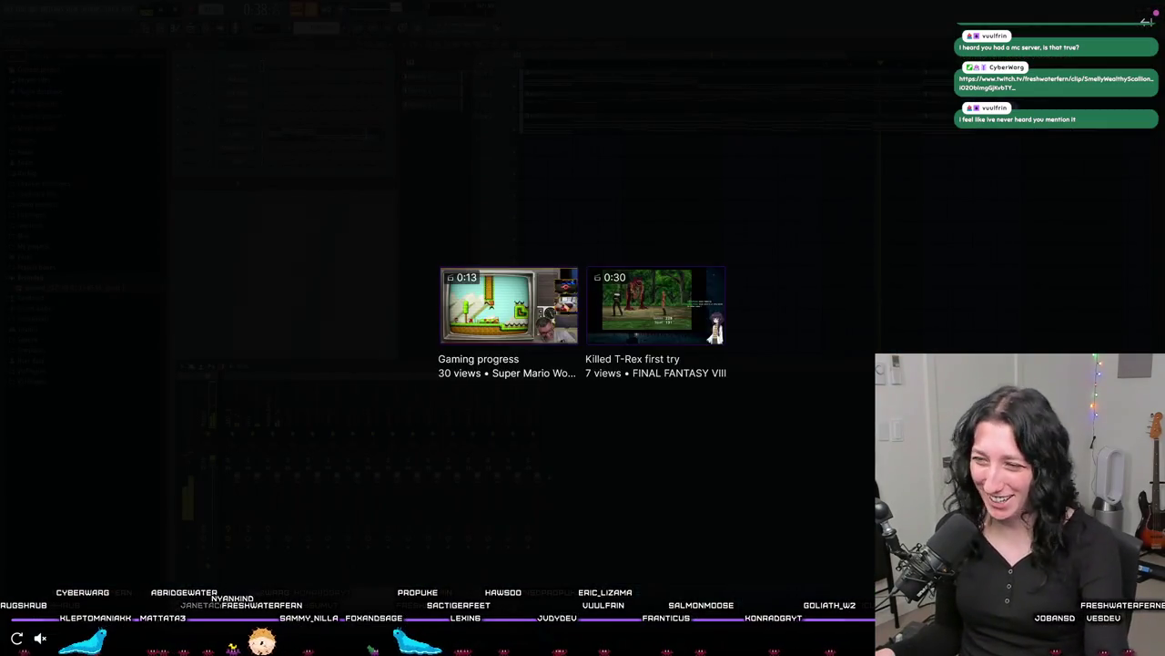
{"action": "key", "text": "Escape"}
{"action": "scroll", "coordinate": [440, 537], "scroll_direction": "down", "scroll_amount": 2}
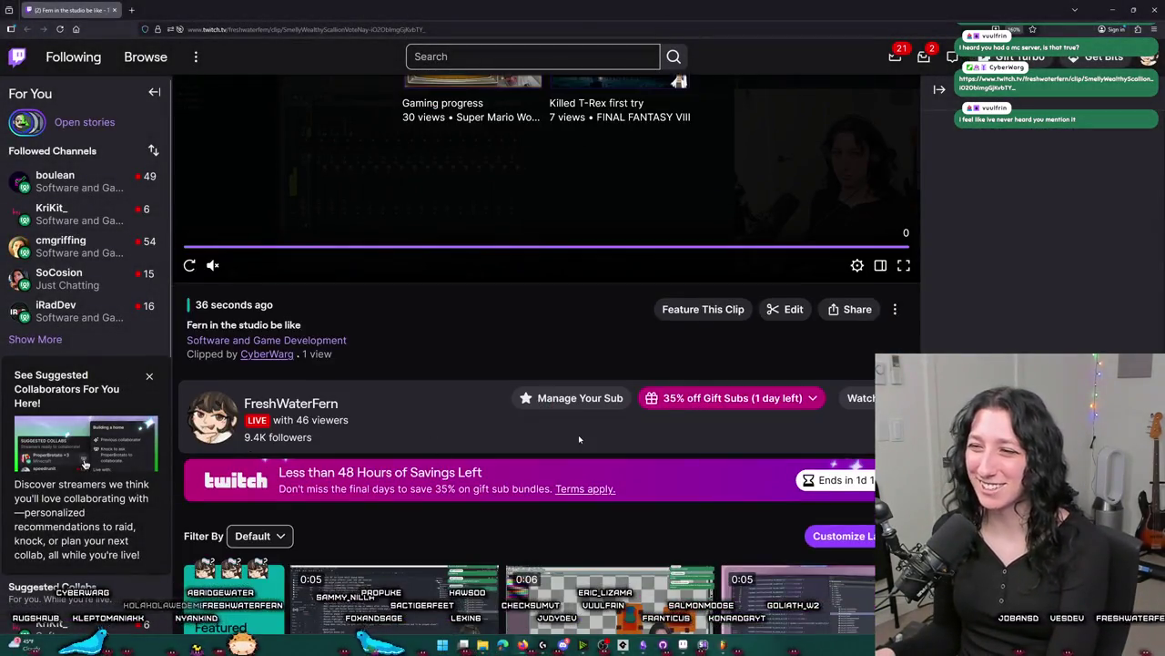
{"action": "left_click", "coordinate": [895, 310]}
{"action": "left_click", "coordinate": [703, 309]}
{"action": "left_click", "coordinate": [703, 309]}
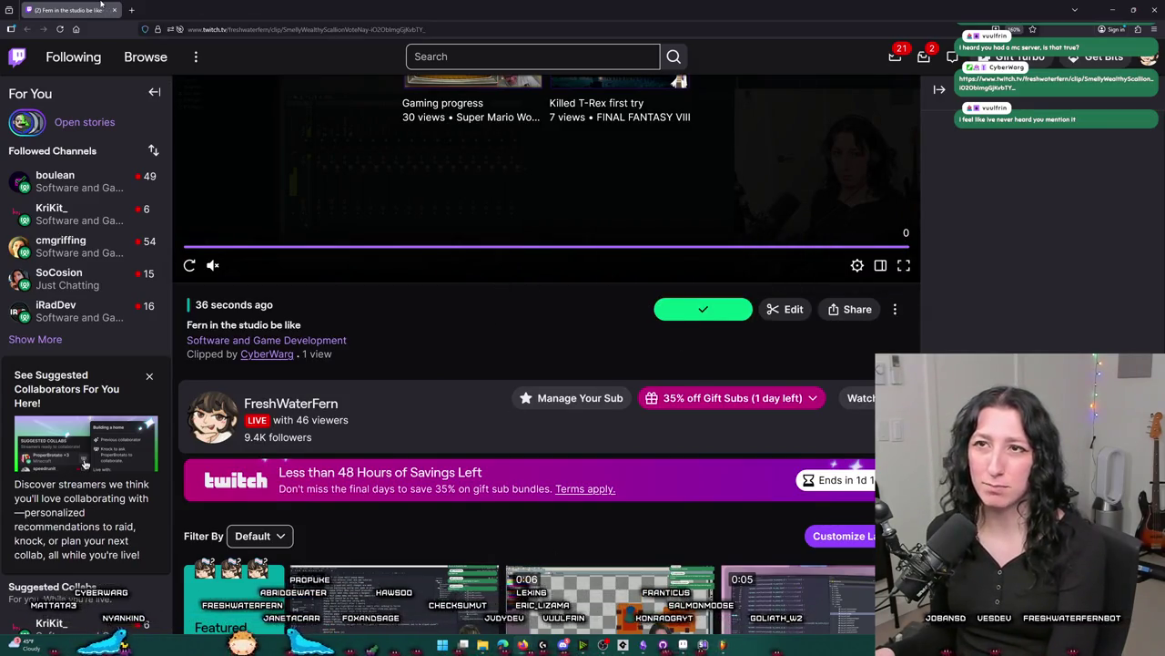
{"action": "key", "text": "alt+Tab"}
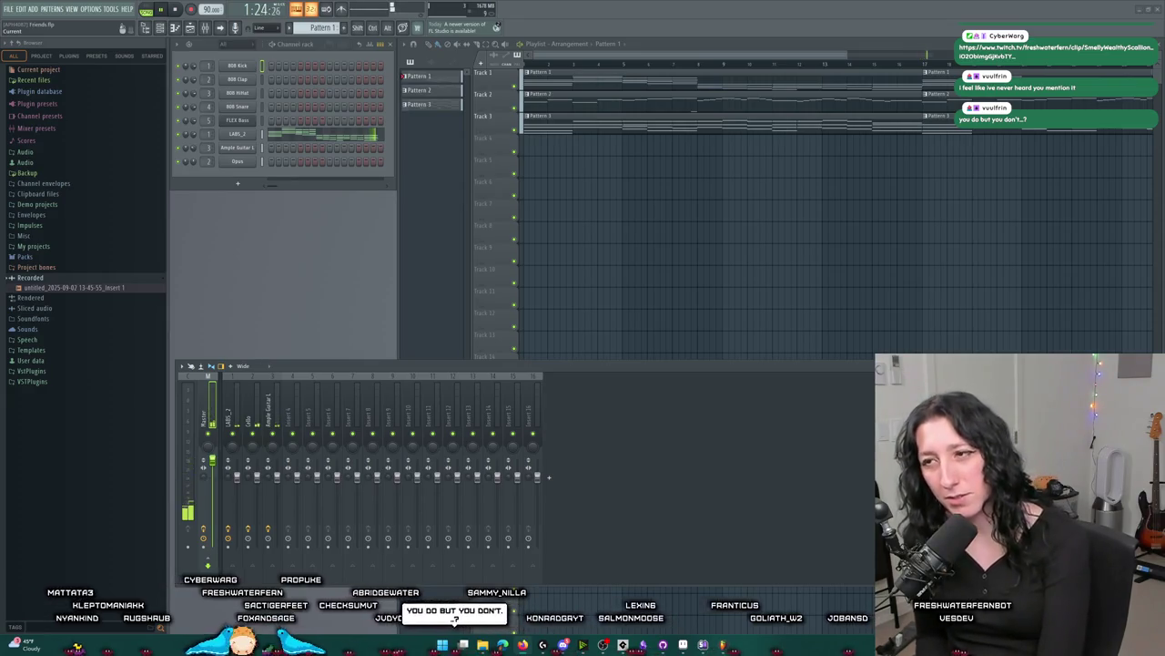
Play the whole song from the start, stop it, and switch back to GameMaker.
{"action": "key", "text": "l"}
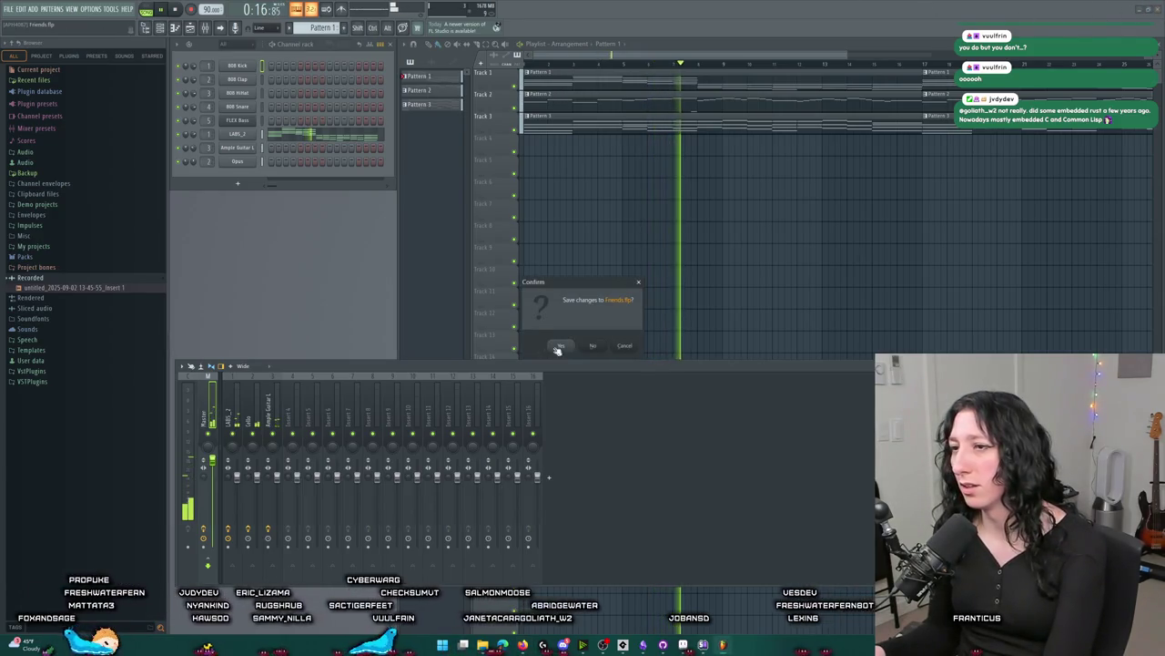
{"action": "key", "text": "space"}
{"action": "key", "text": "alt+Tab"}
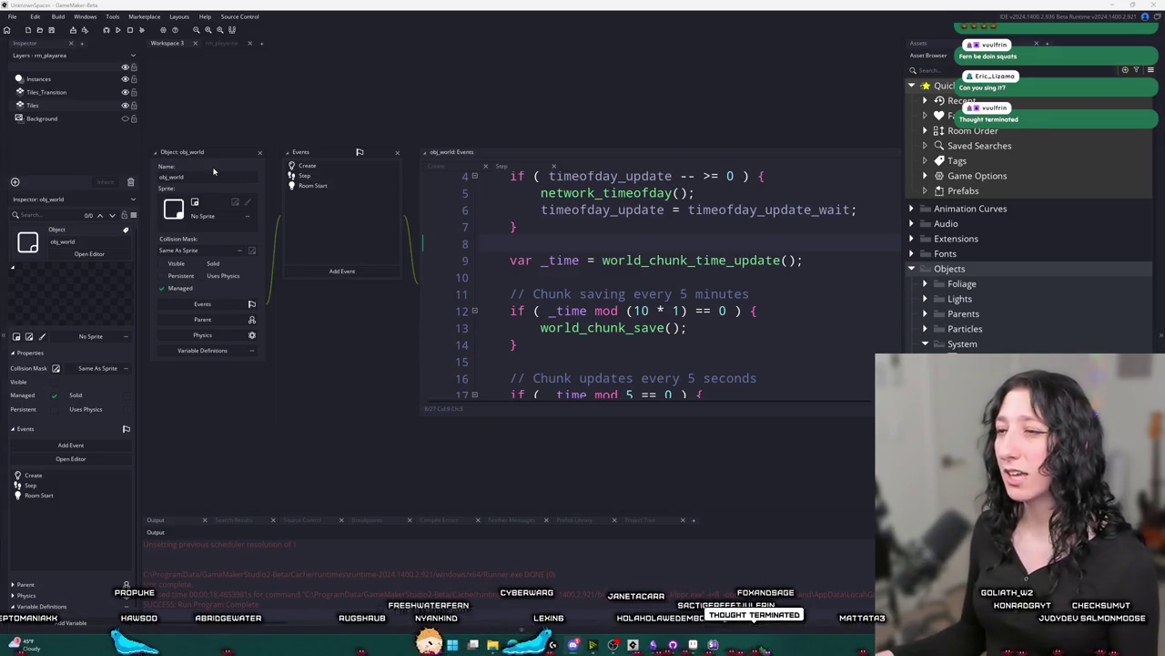
Open obj_world's Create code and insert blank lines after the timeofday_update_wait = 60 * 15 line.
{"action": "scroll", "coordinate": [502, 272], "scroll_direction": "up", "scroll_amount": 1}
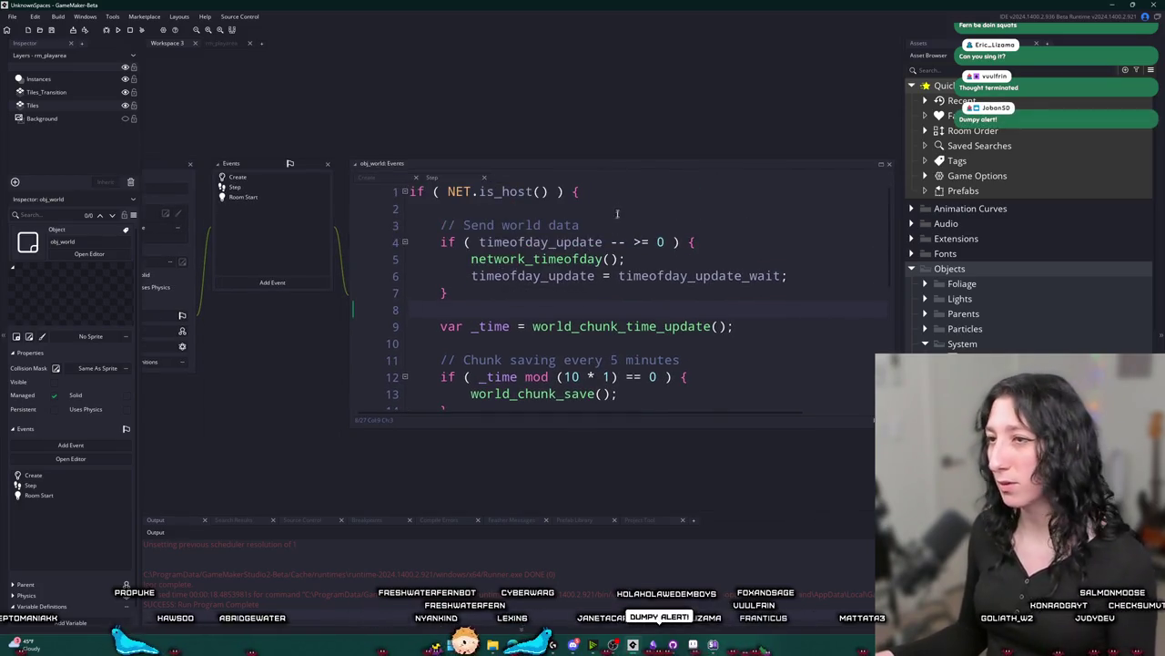
{"action": "left_click", "coordinate": [387, 173]}
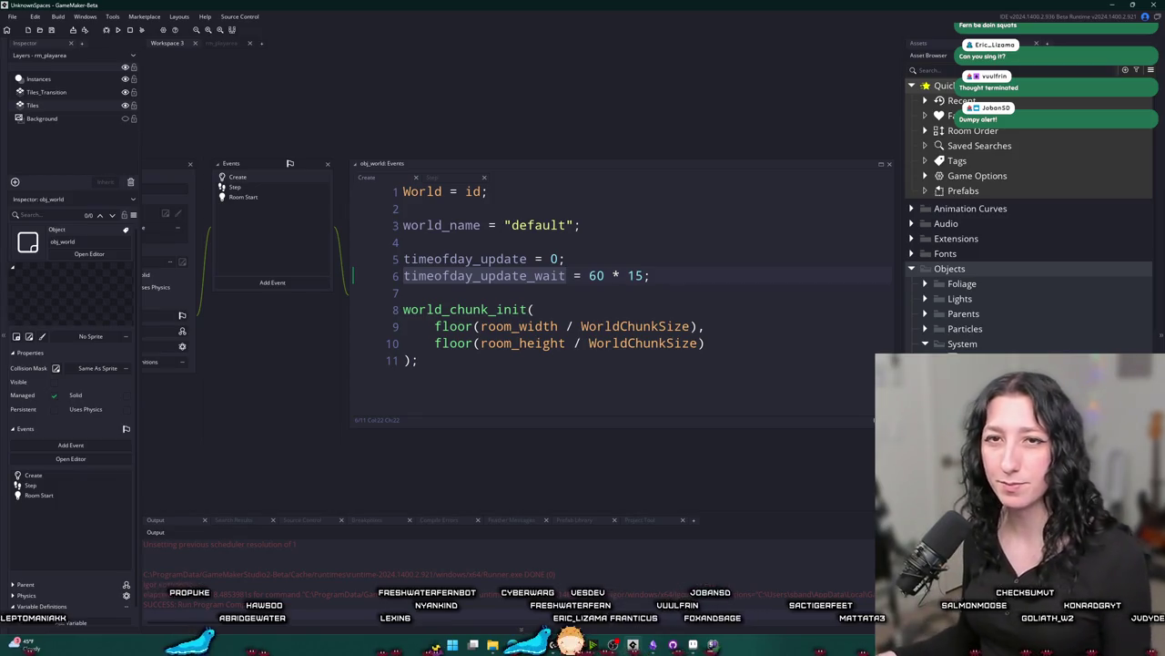
{"action": "key", "text": "End"}
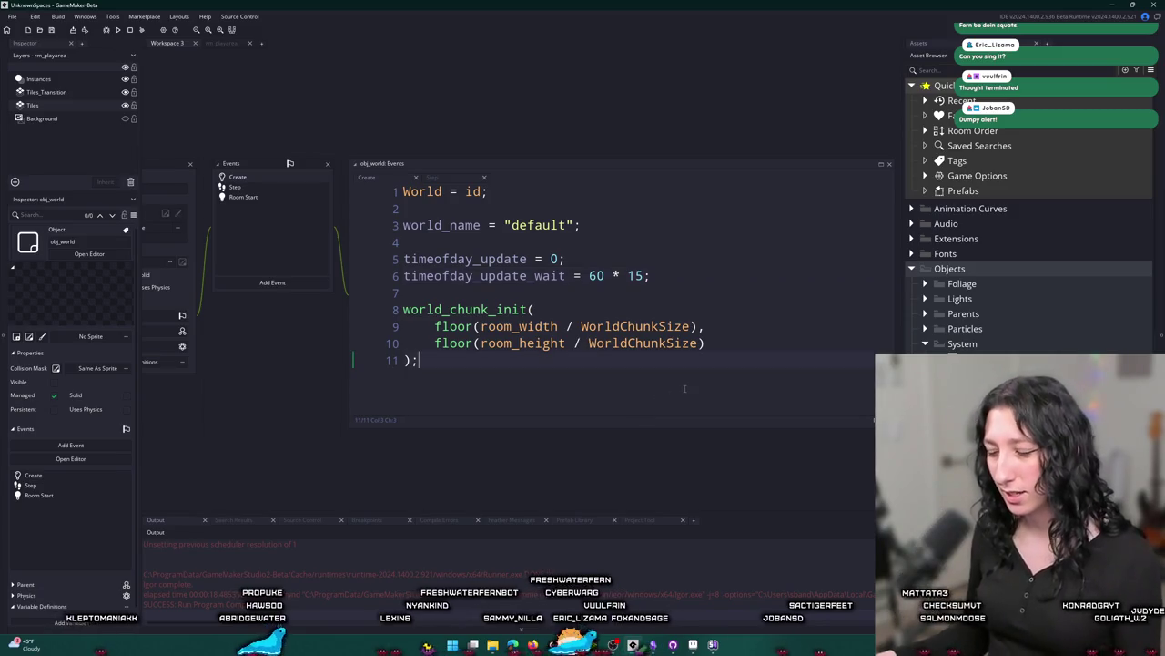
{"action": "left_click", "coordinate": [737, 286]}
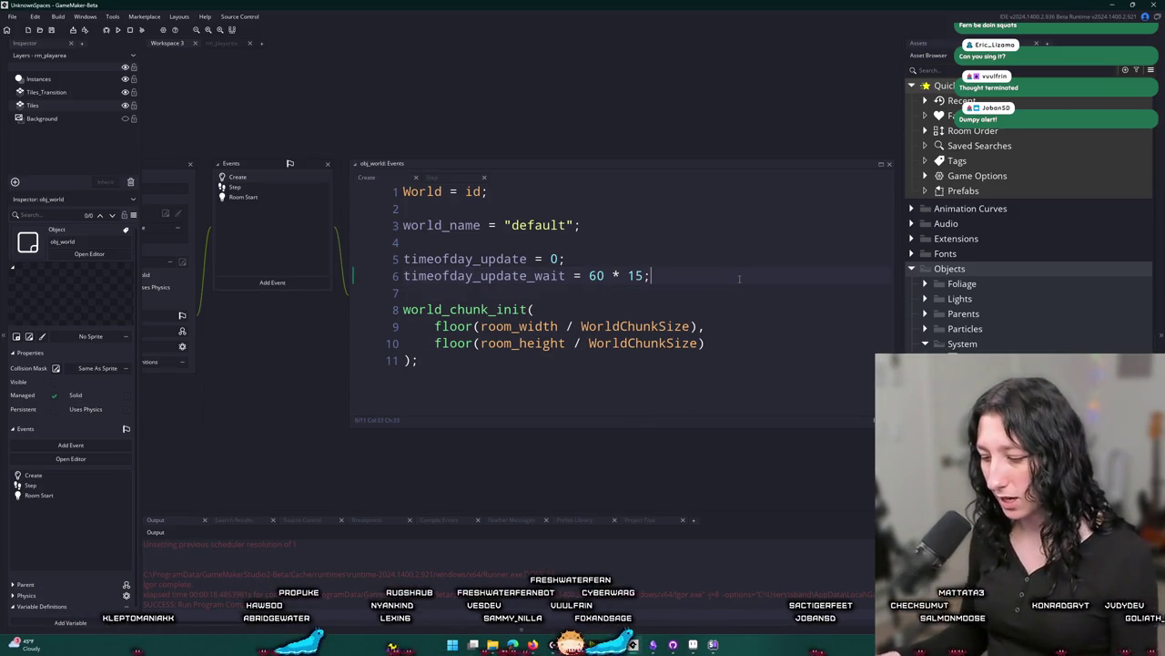
{"action": "key", "text": "Return"}
{"action": "key", "text": "Return"}
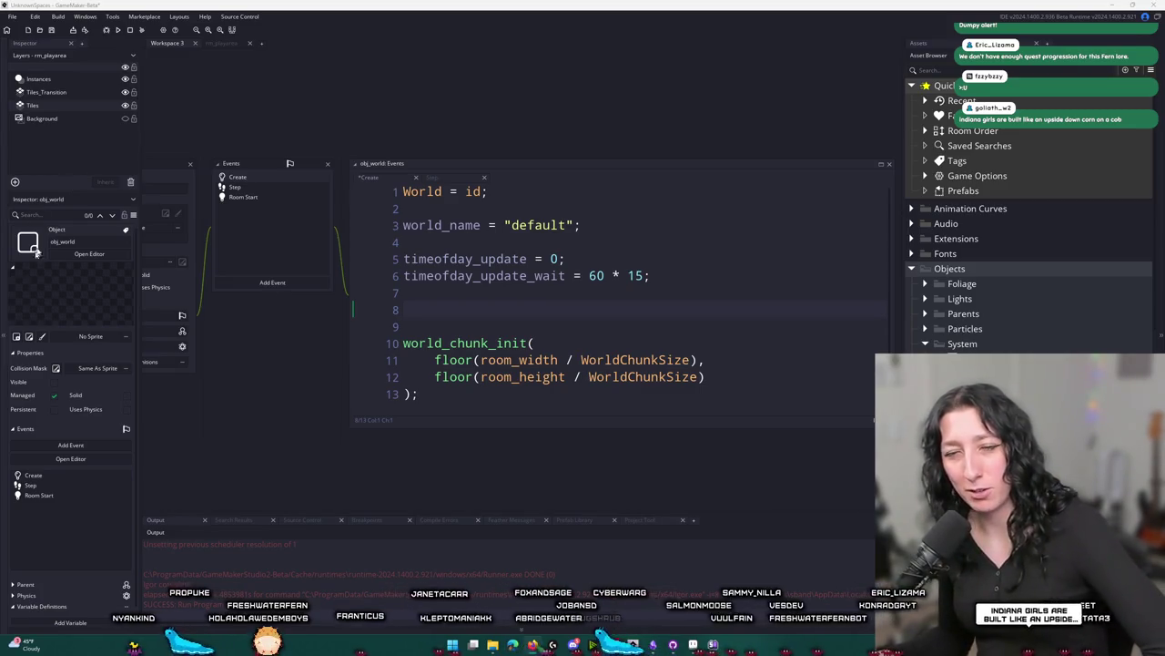
{"action": "left_click", "coordinate": [52, 32]}
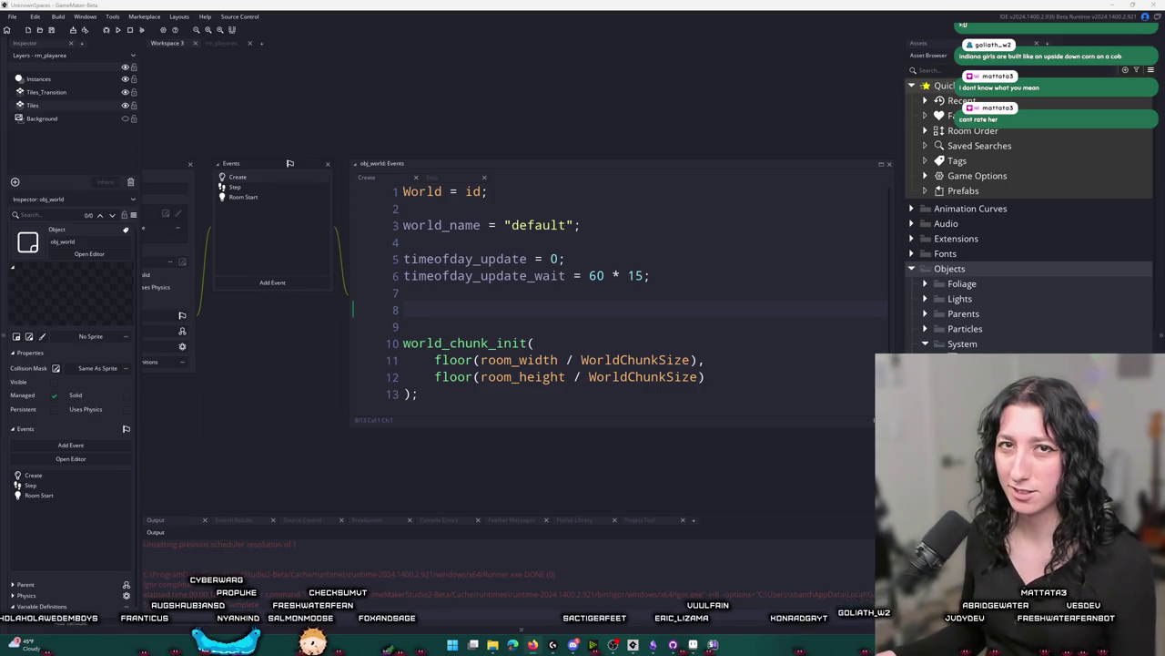
{"action": "left_click", "coordinate": [459, 307]}
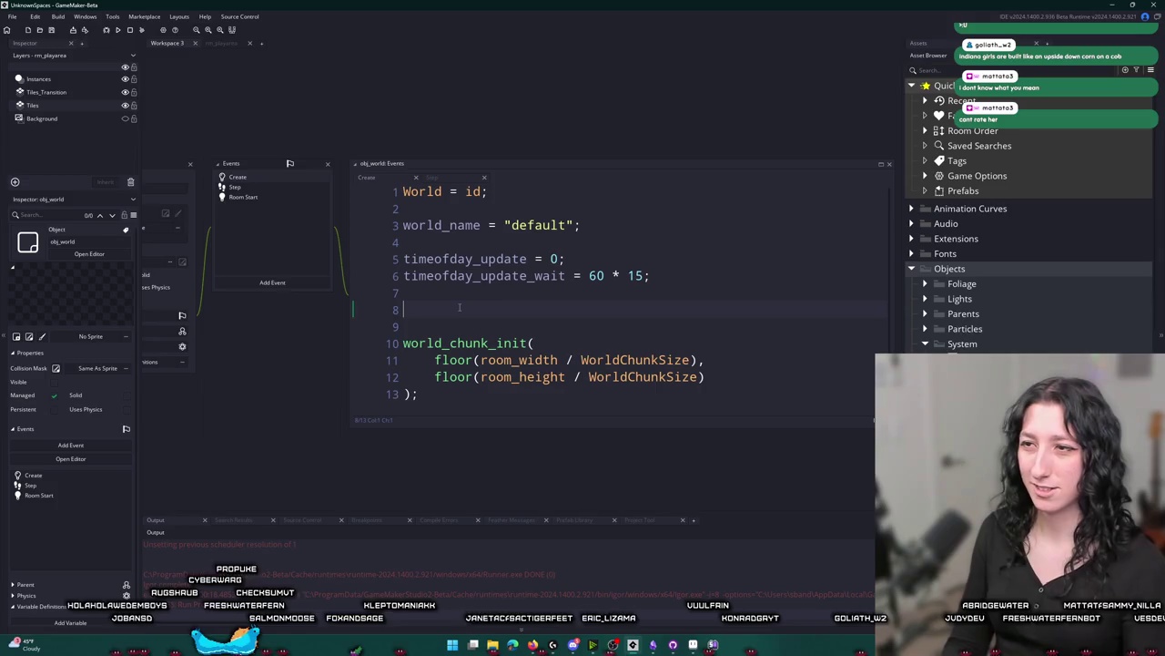
{"action": "scroll", "coordinate": [464, 301], "scroll_direction": "down", "scroll_amount": 1}
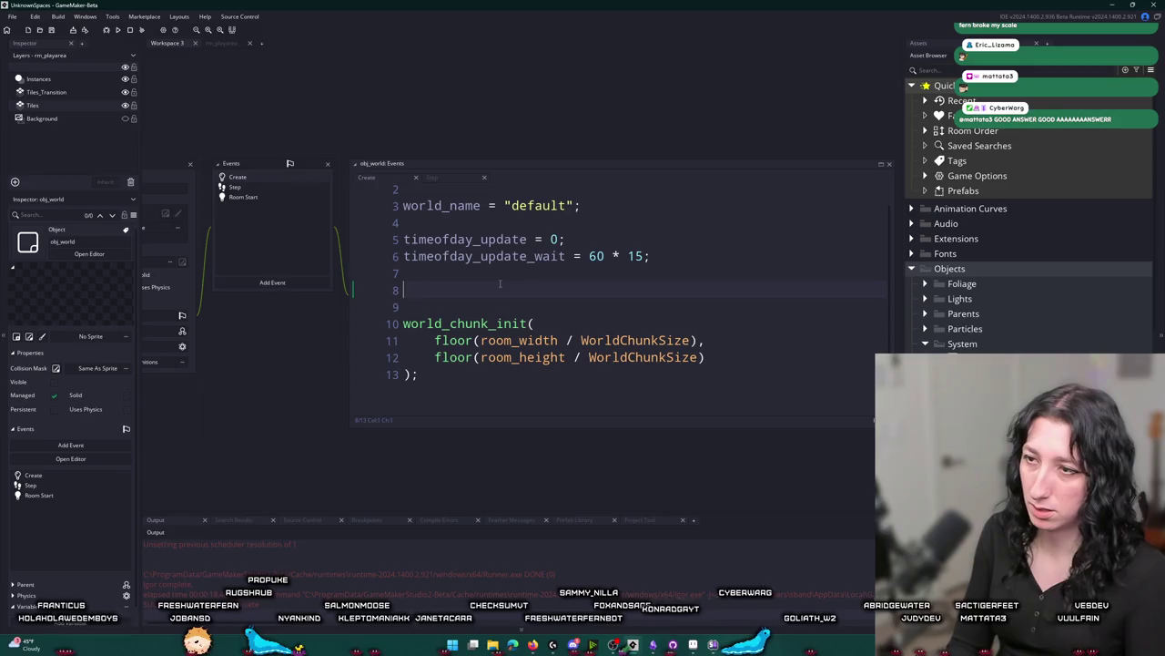
Write the player_save_data = {}; declaration on line 8 and save the Create code.
{"action": "type", "text": "player_save_da"}
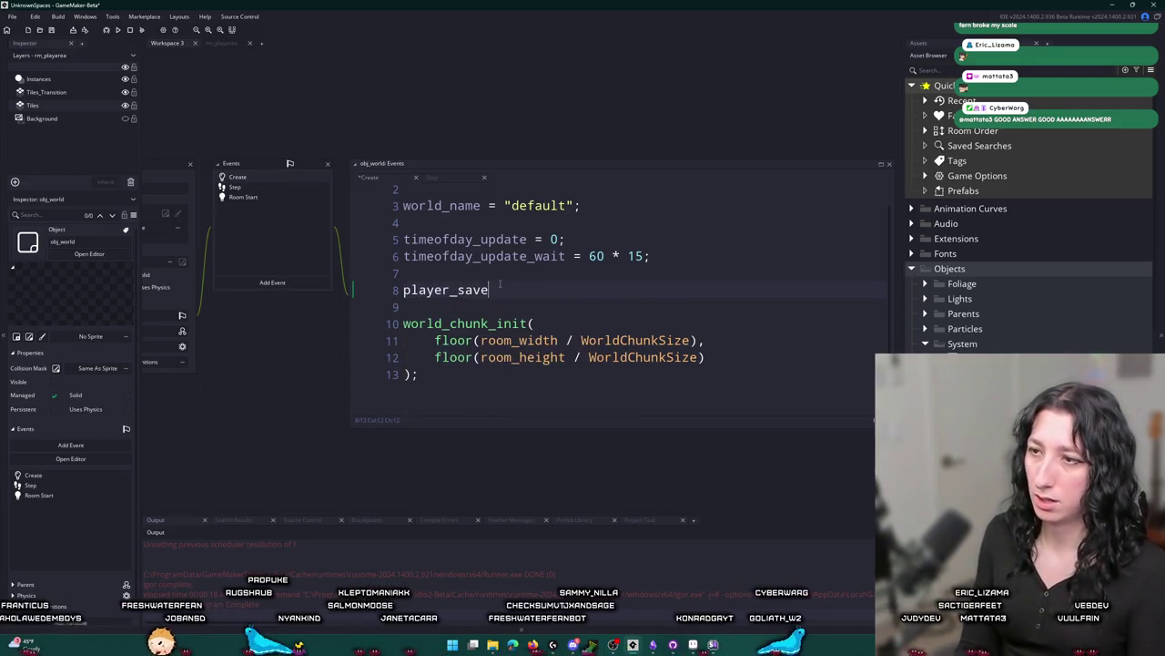
{"action": "type", "text": "ta = {};"}
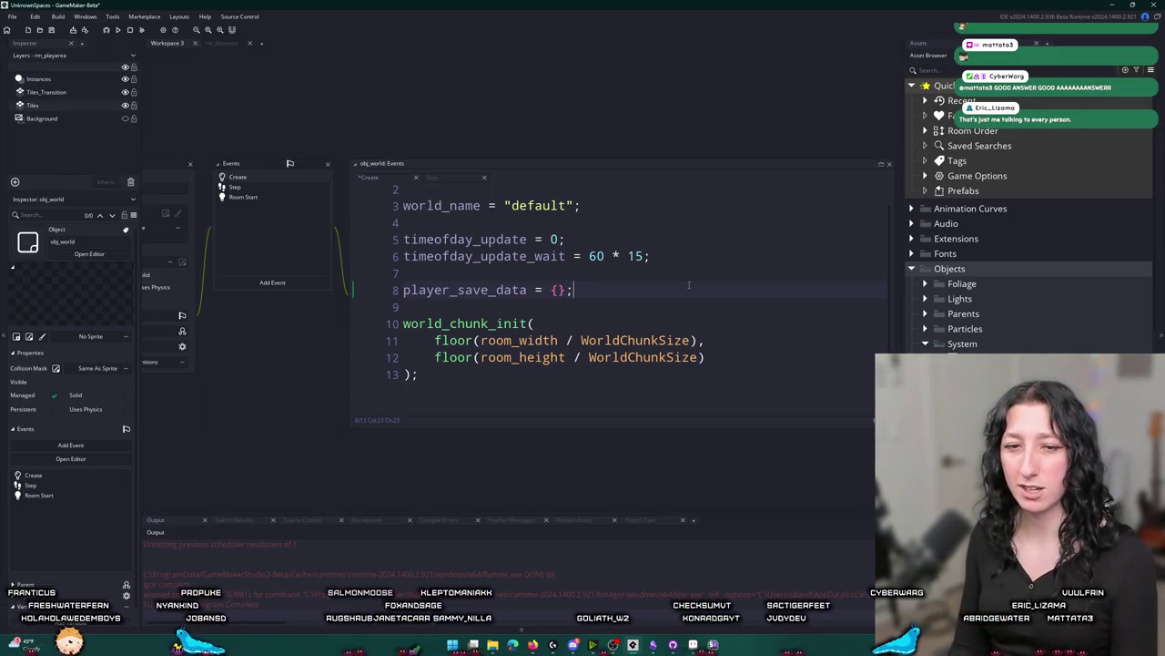
{"action": "key", "text": "ctrl+s"}
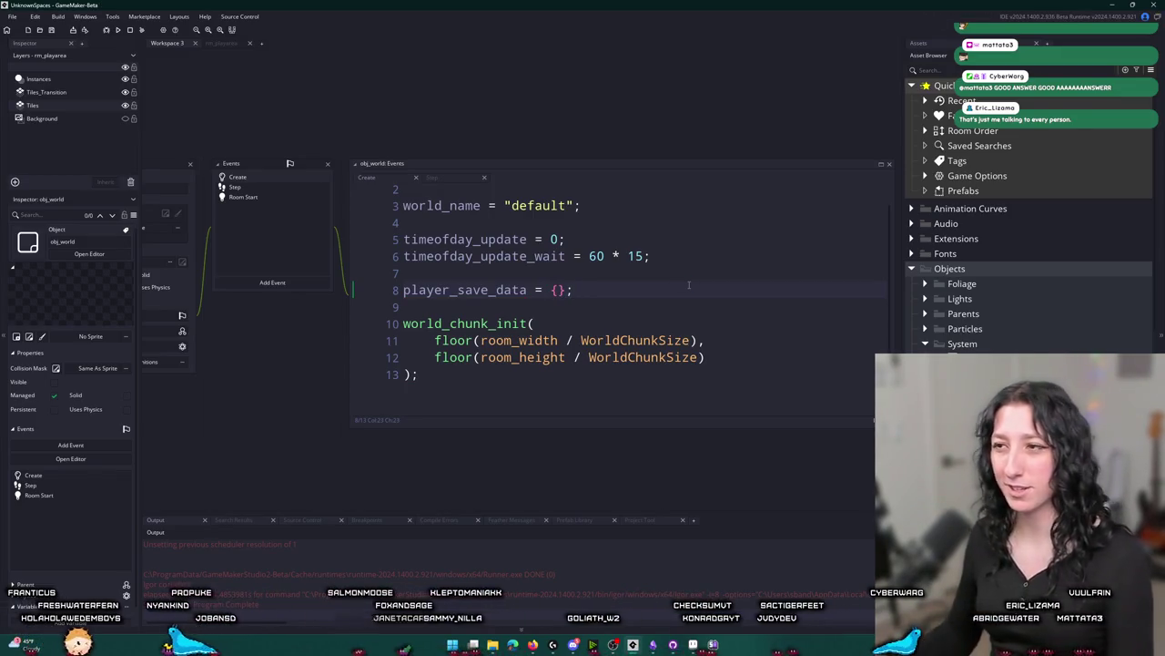
{"action": "double_click", "coordinate": [515, 289]}
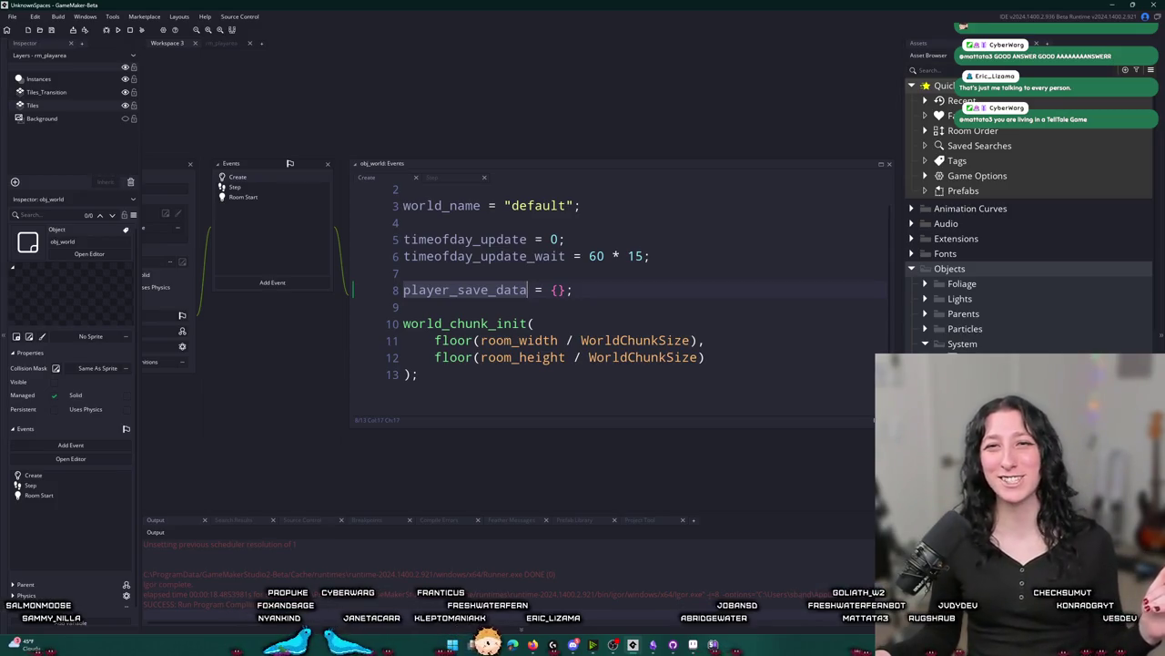
{"action": "left_click", "coordinate": [558, 303]}
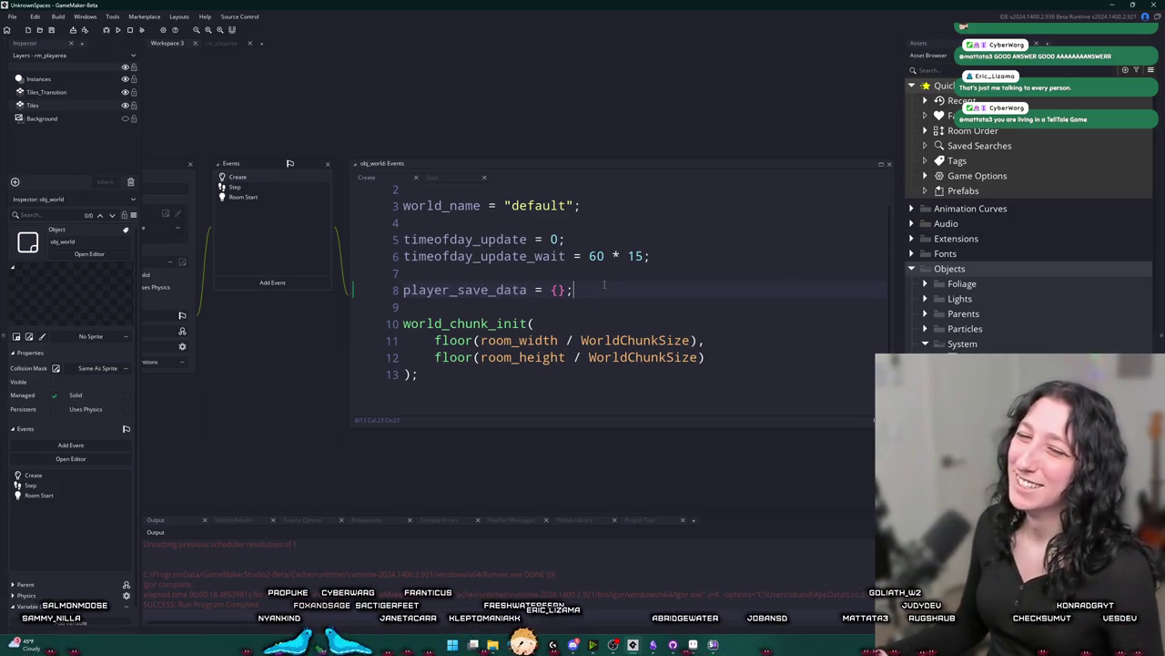
{"action": "left_click", "coordinate": [622, 294]}
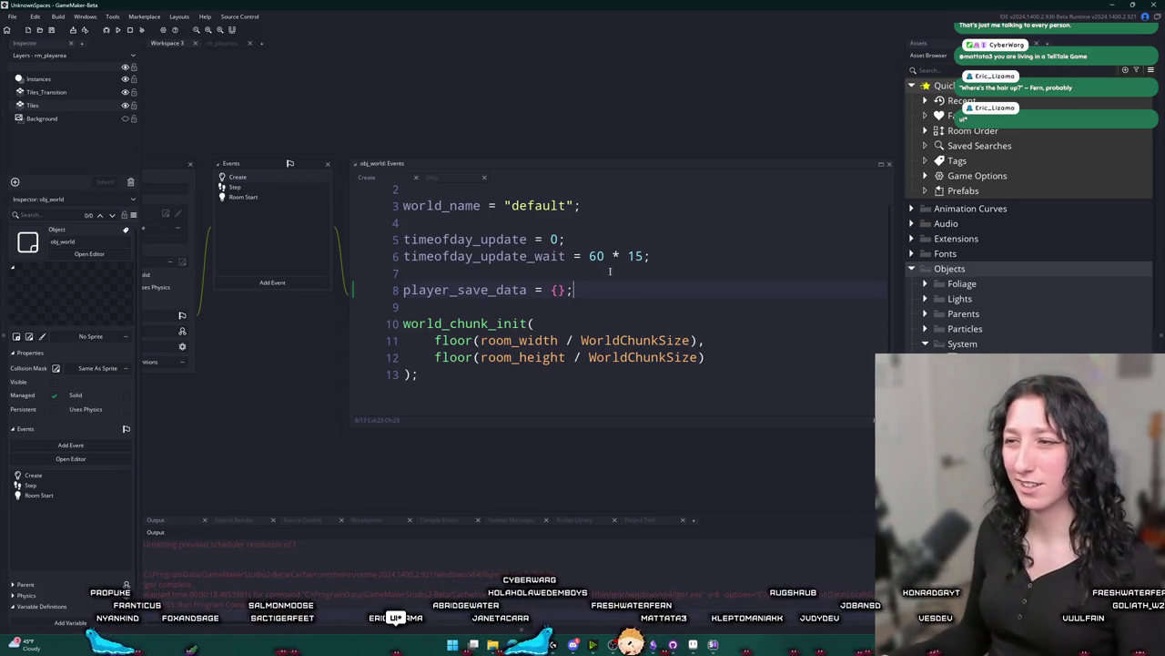
{"action": "double_click", "coordinate": [464, 289]}
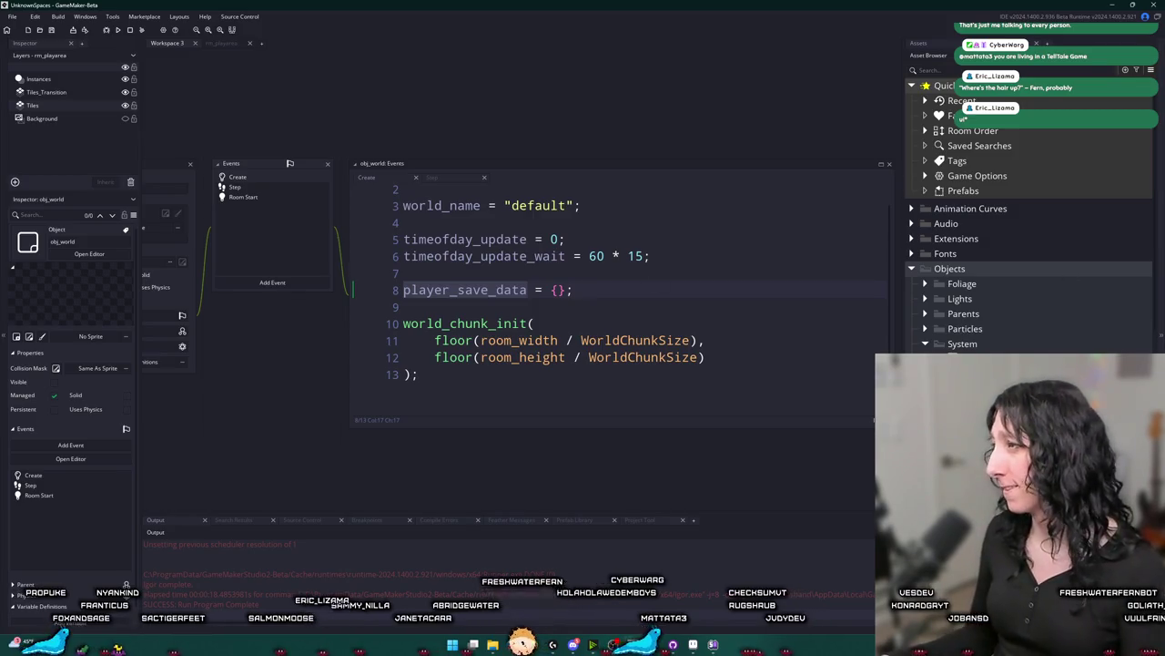
{"action": "scroll", "coordinate": [715, 291], "scroll_direction": "up", "scroll_amount": 1}
{"action": "left_click", "coordinate": [714, 275]}
{"action": "left_click", "coordinate": [693, 299]}
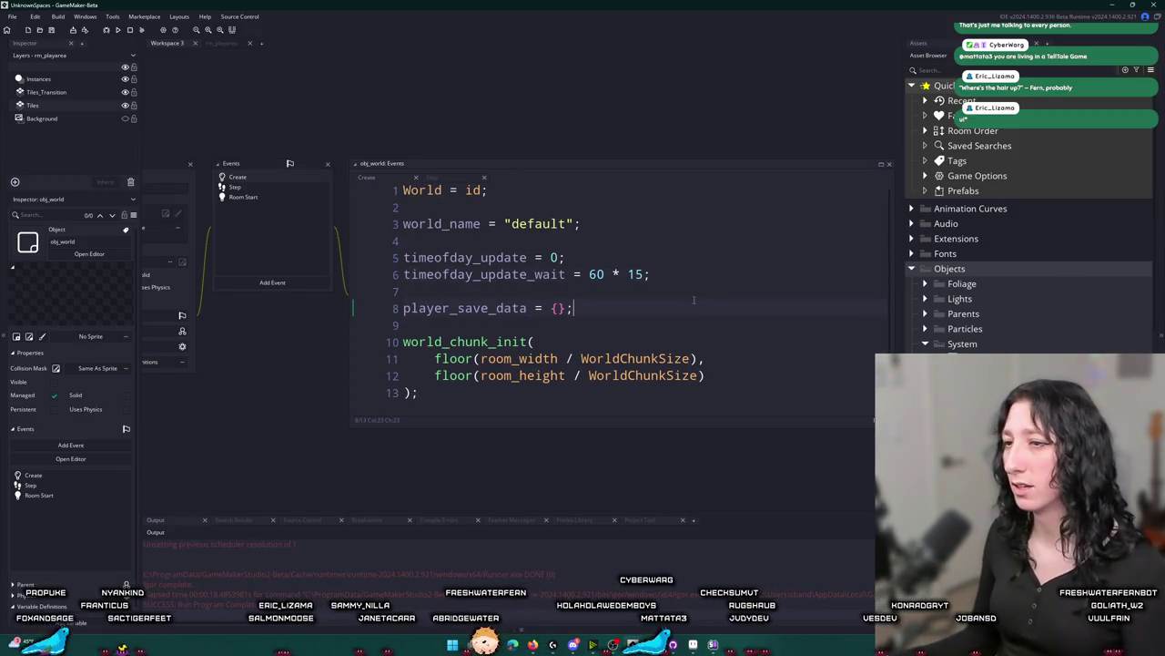
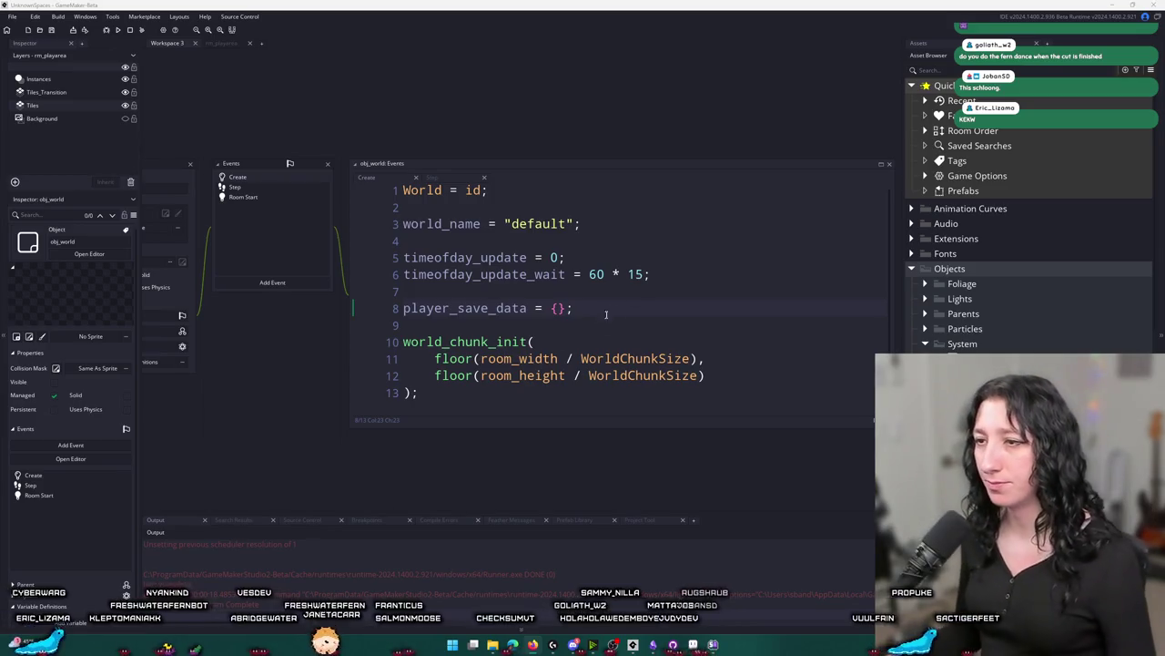
Check player_save_data on line 8 of obj_world Create, then switch to scr_networking's PlayerItemOutfitUpdate handler.
{"action": "left_click", "coordinate": [573, 309]}
{"action": "double_click", "coordinate": [465, 308]}
{"action": "left_click", "coordinate": [573, 309]}
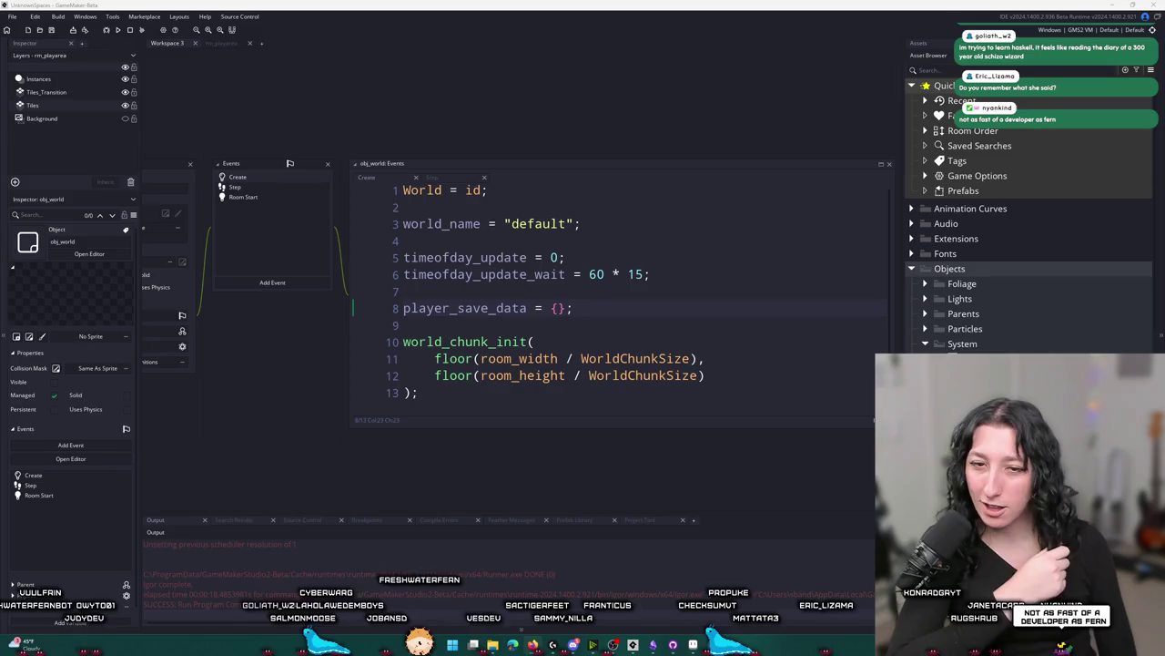
{"action": "key", "text": "ctrl+Tab"}
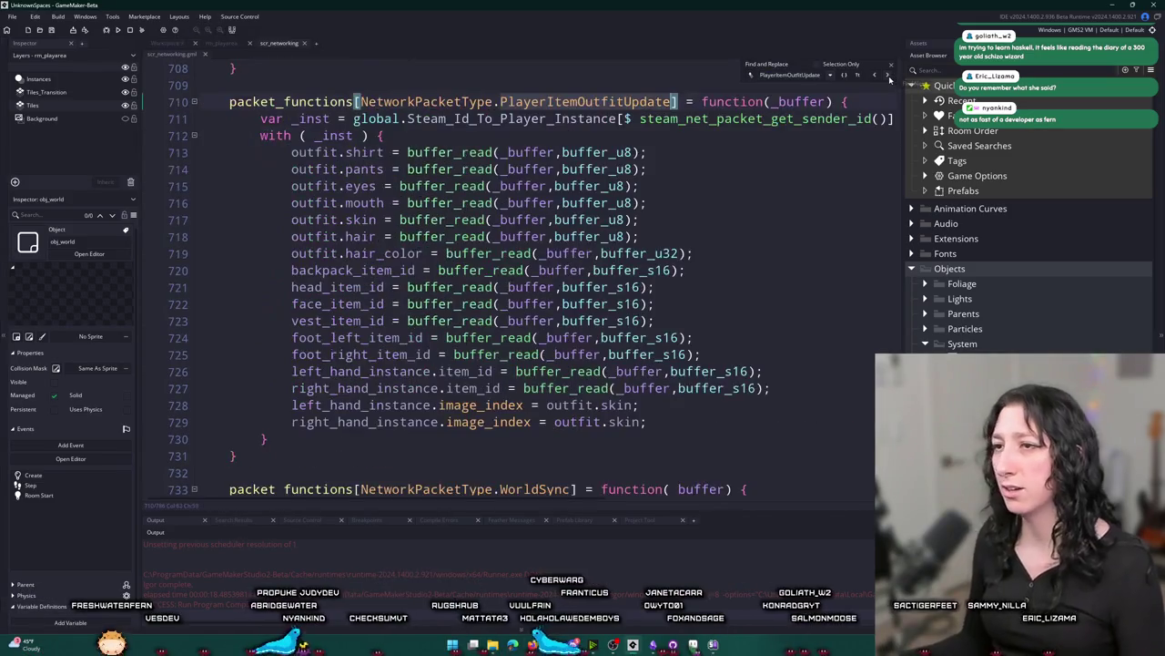
Step through the PlayerItemOutfitUpdate matches from the enum definition, then close the search at line 710.
{"action": "left_click", "coordinate": [888, 76]}
{"action": "left_click", "coordinate": [875, 75]}
{"action": "left_click", "coordinate": [891, 67]}
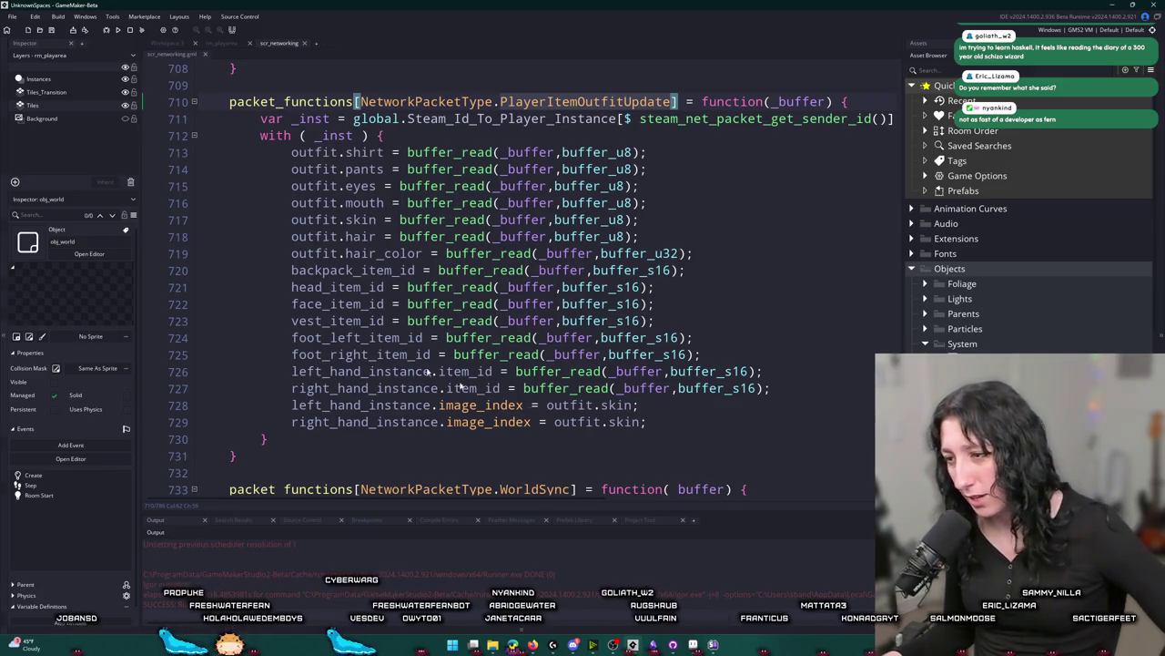
{"action": "left_click", "coordinate": [571, 647]}
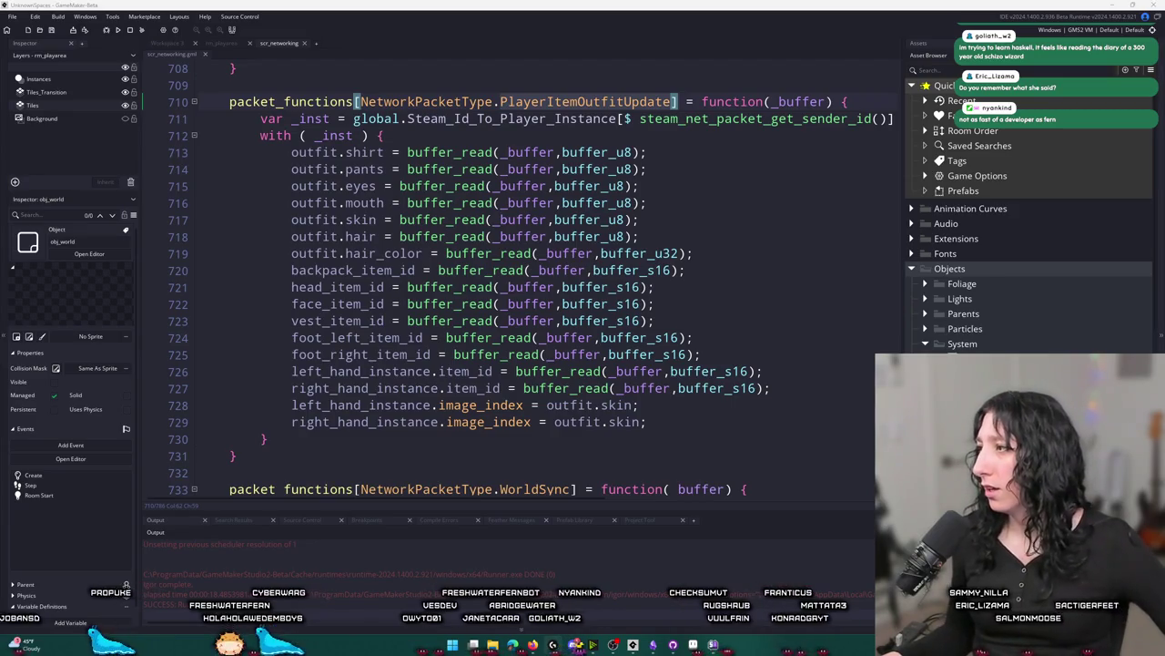